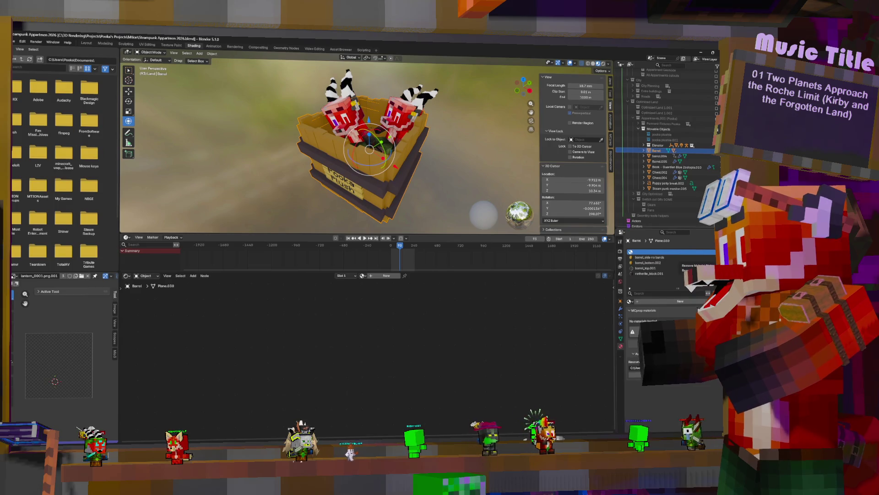
With the barrel_side no bands slot active, re-unwrap the whole barrel mesh using Cube Projection.
click(722, 261)
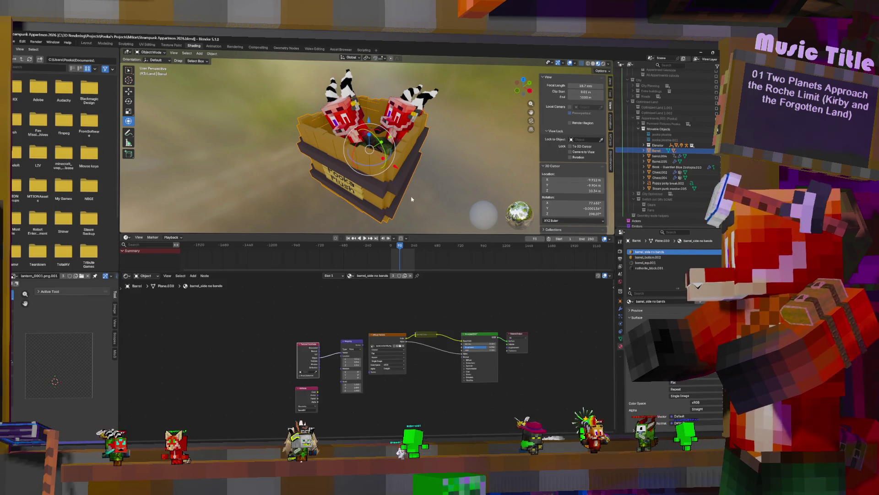
key(Tab)
key(a)
key(u)
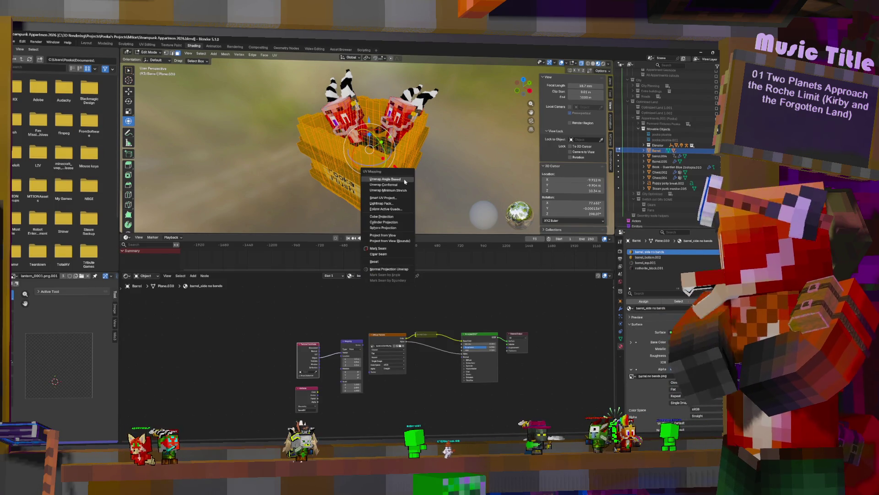
click(383, 216)
key(Tab)
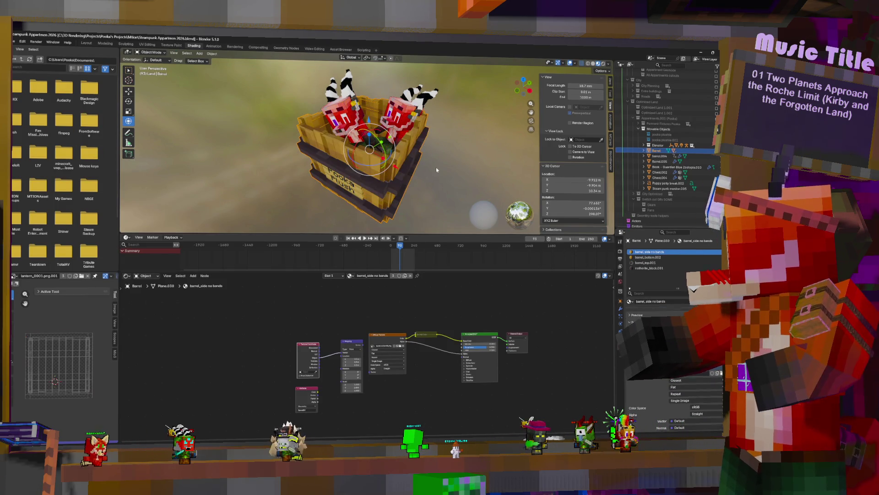
mouse_move(436, 169)
middle_down()
mouse_move(418, 177)
mouse_move(408, 82)
mouse_move(379, 143)
mouse_move(414, 138)
mouse_move(413, 161)
middle_up()
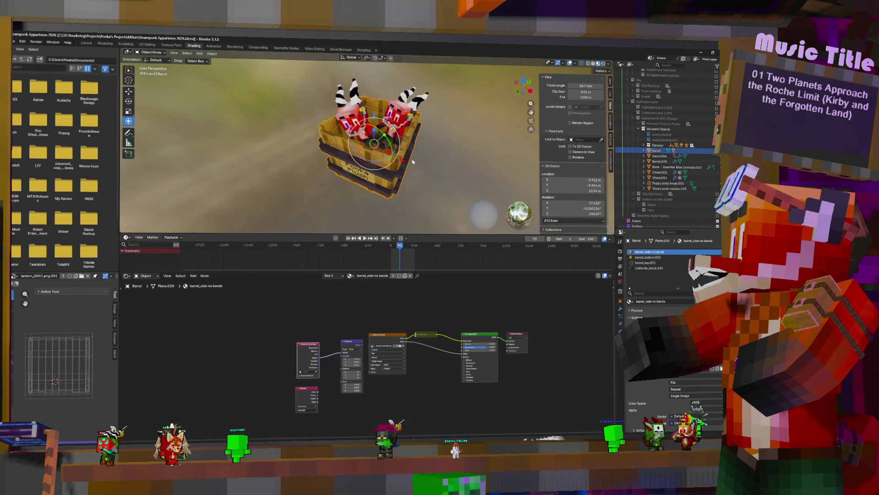
Inspect the plushie parts Eyebrow.001 and Cube.019, including Cube.019's modifiers and Barrel's children.
click(398, 111)
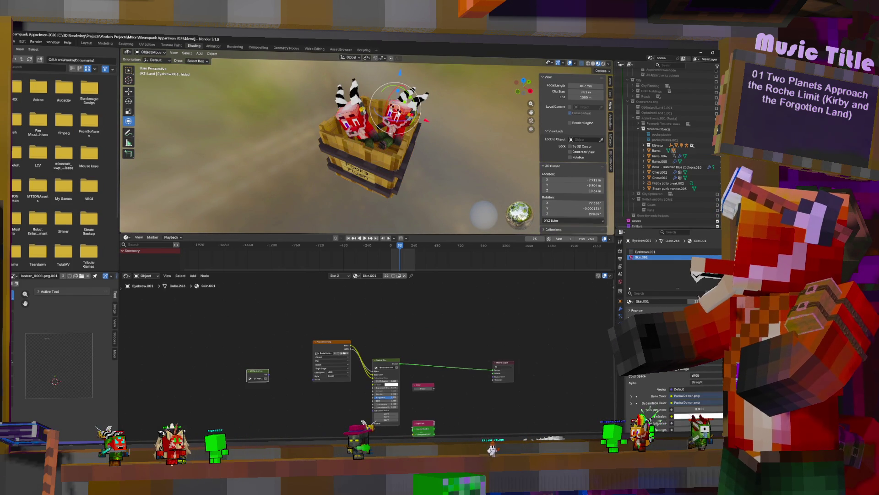
click(405, 111)
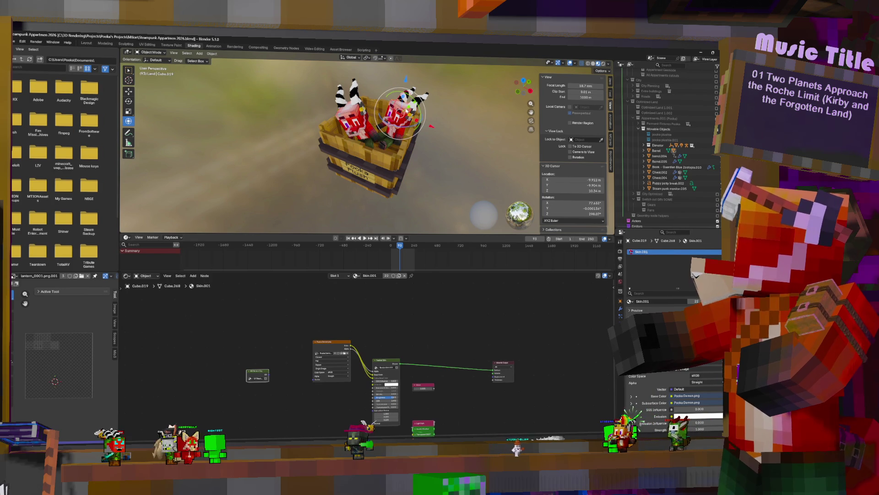
click(644, 151)
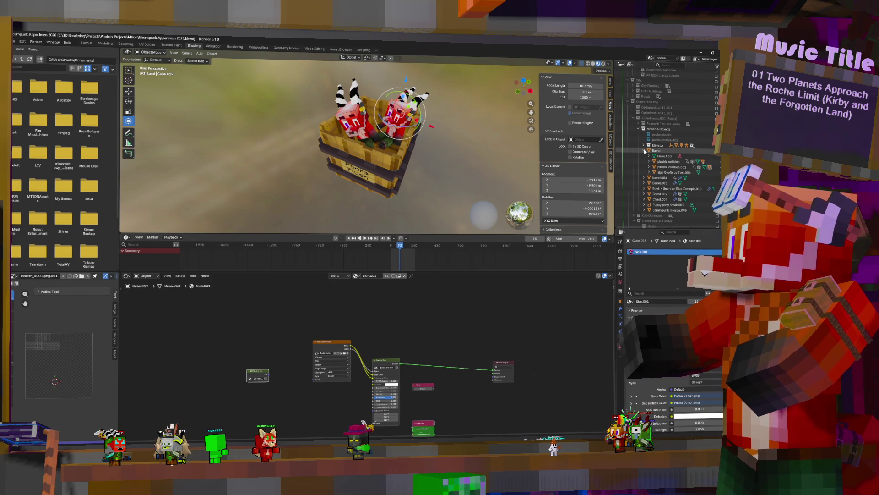
click(620, 308)
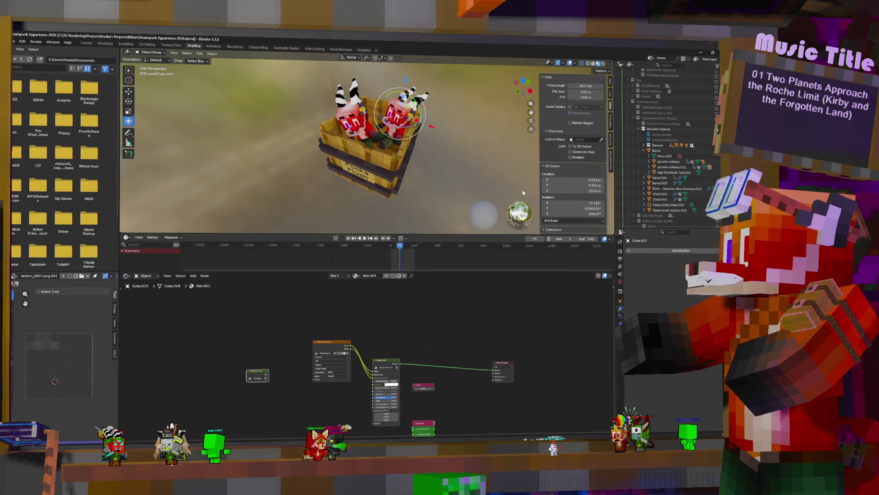
click(408, 112)
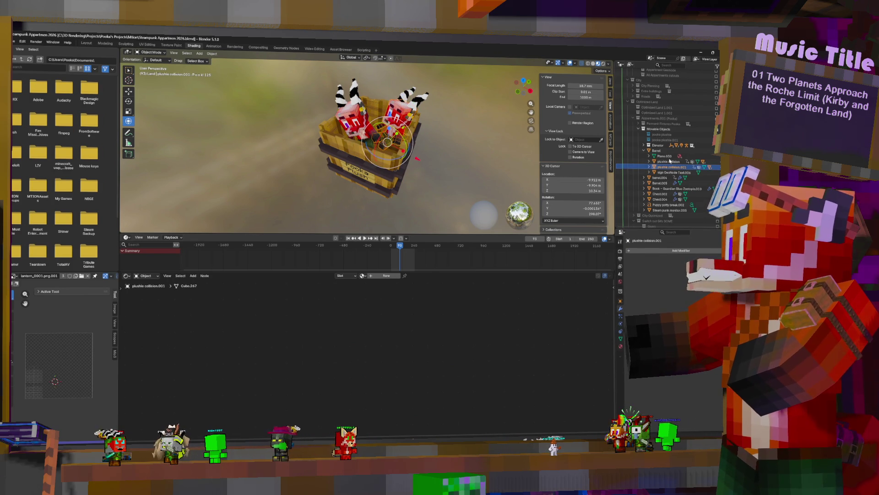
Select Barrel with its whole hierarchy, join it with Ctrl+J, then undo the join.
right_click(651, 151)
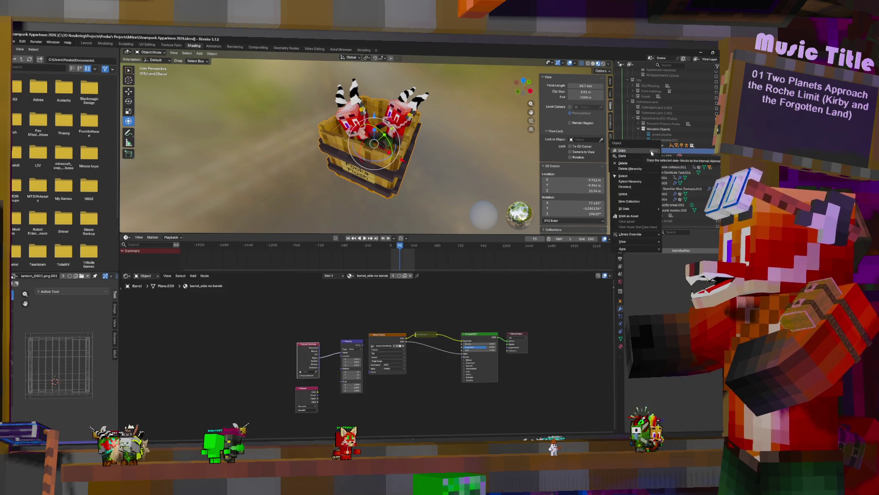
click(643, 181)
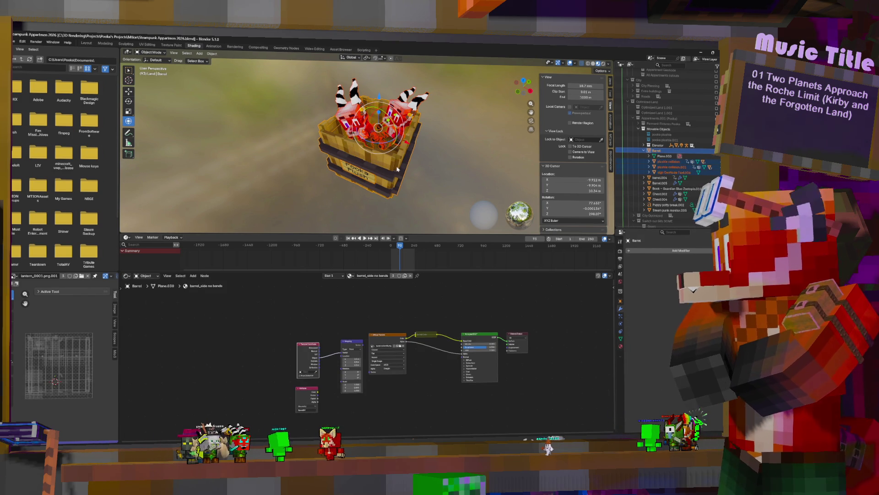
key(ctrl+j)
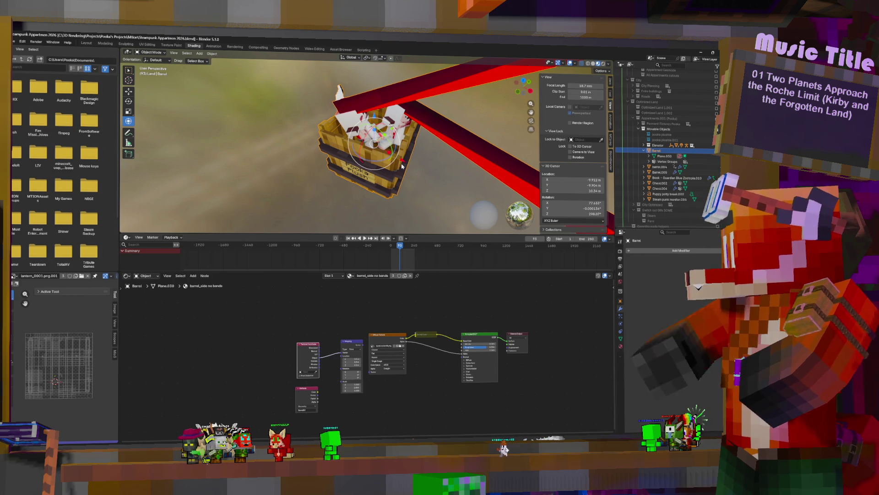
key(ctrl+z)
Frame plushie collision.001, expand its child parts and select Arm.L.001.
click(405, 111)
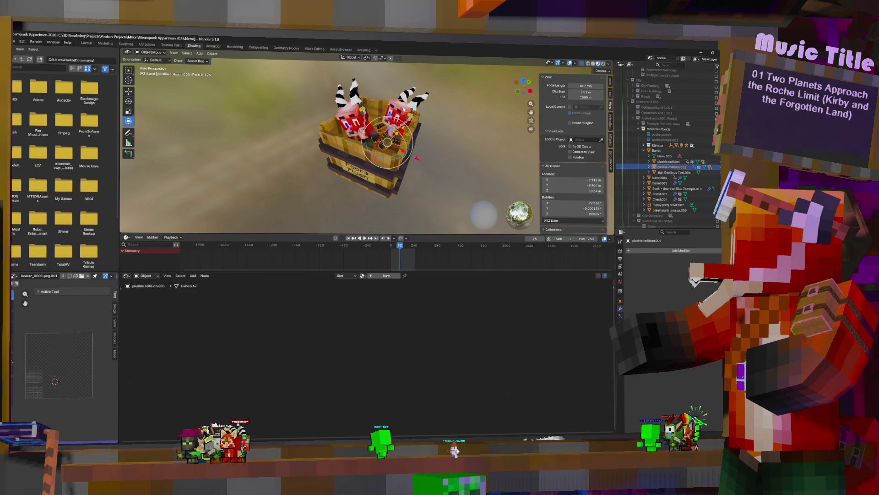
key(KP_Decimal)
middle_drag(404, 109, 482, 137)
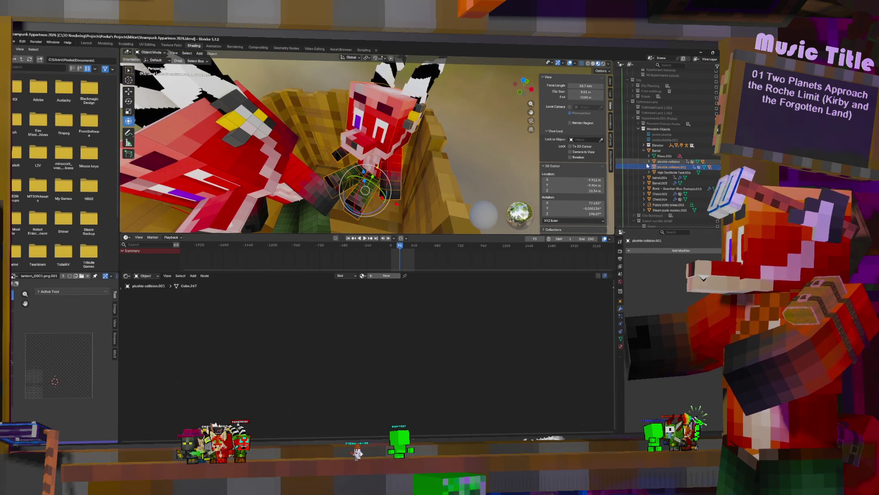
key(KP_Decimal)
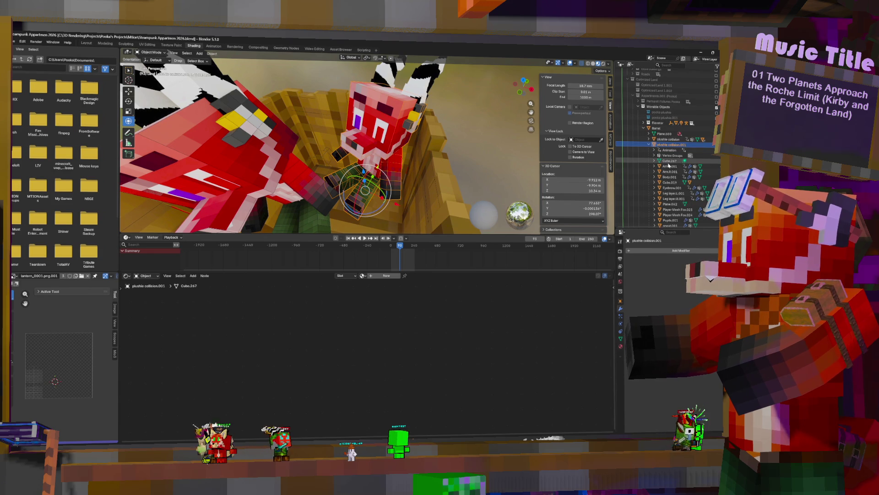
click(669, 166)
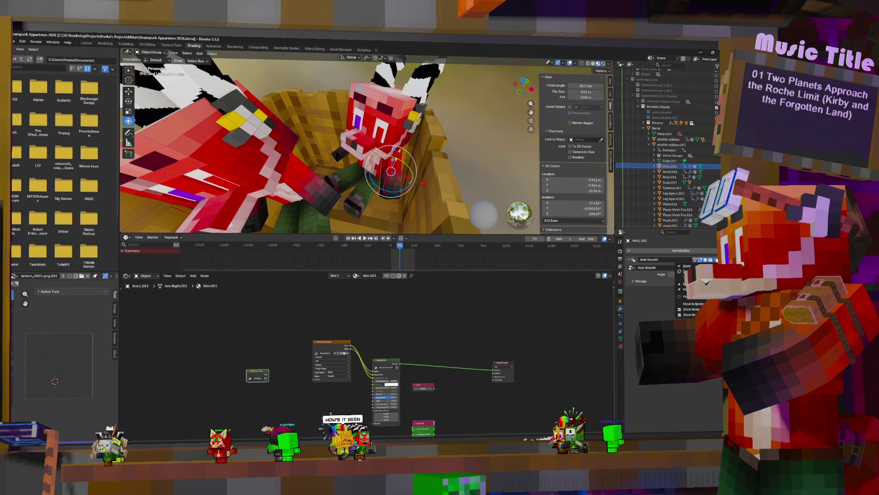
Open the Auto Smooth modifier options, then convert the Barrel object to a mesh via F3 search.
click(715, 259)
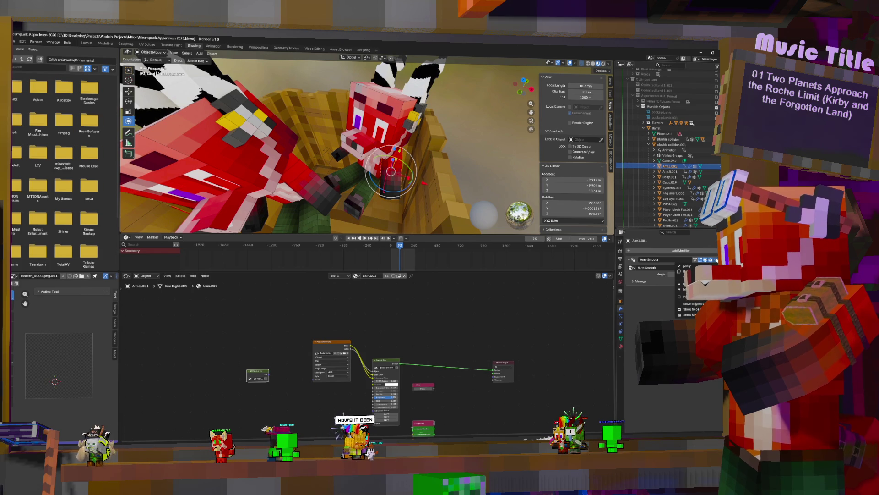
click(649, 145)
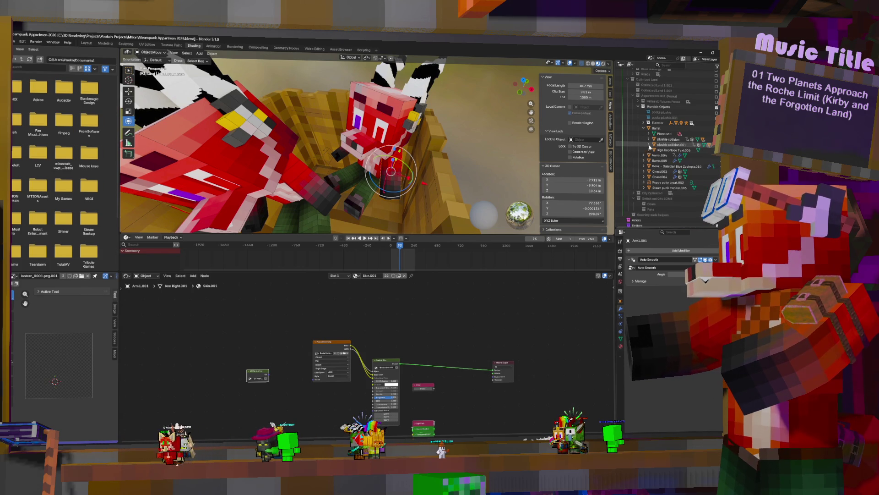
click(656, 128)
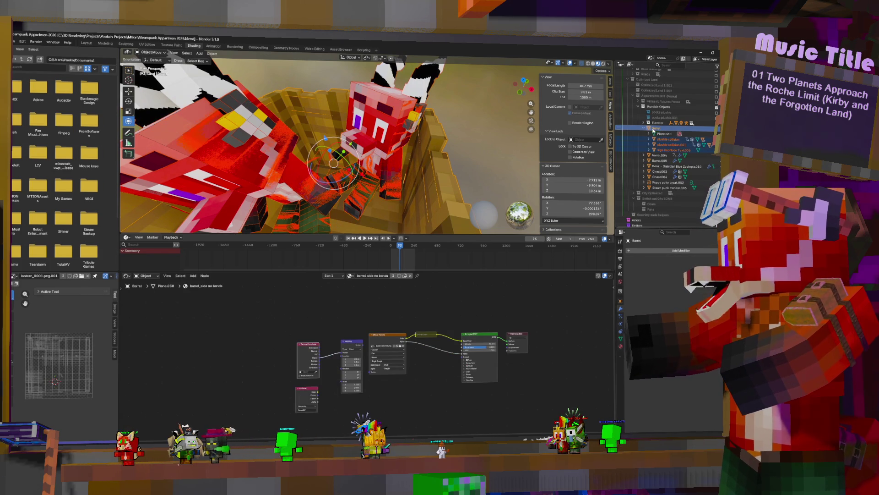
key(F3)
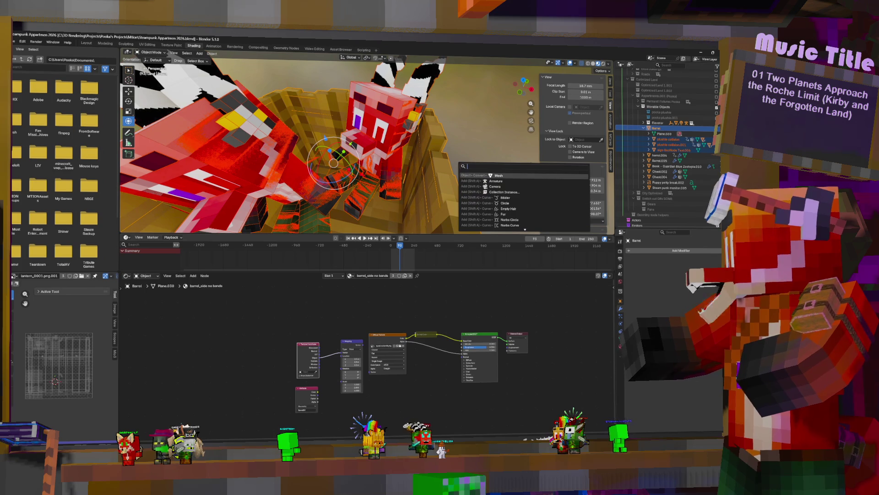
click(499, 176)
View the barrel and both plushies from above and select the left plushie's Cube.018.
mouse_move(403, 151)
middle_down()
mouse_move(410, 162)
mouse_move(447, 149)
middle_up()
scroll(410, 161, up, 3)
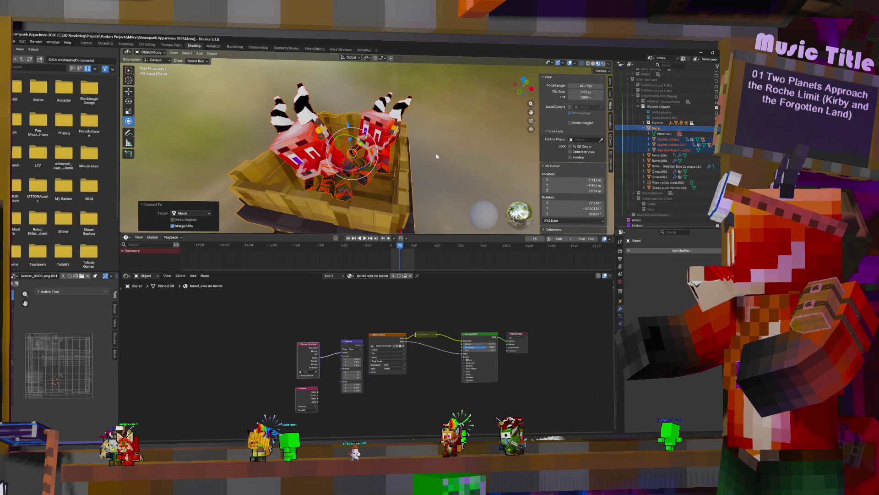
click(308, 135)
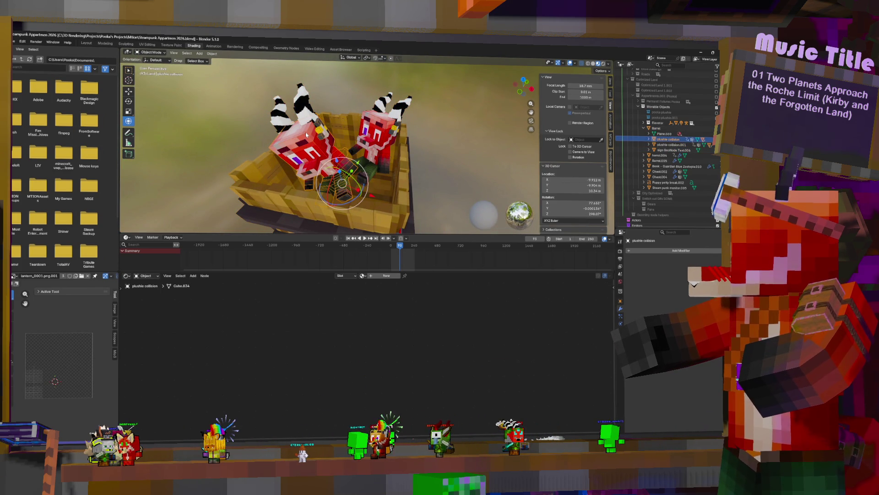
Move the first plushie collision mesh beside the barrel and delete its faces.
click(306, 132)
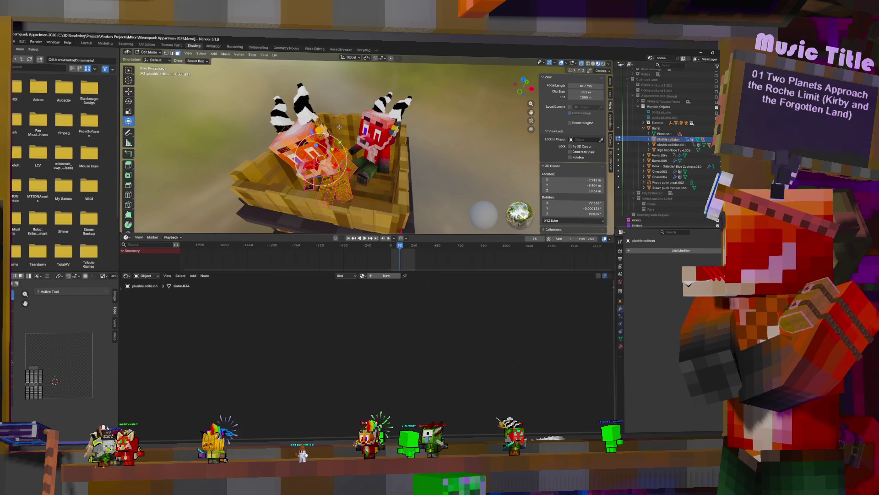
key(Tab)
key(g)
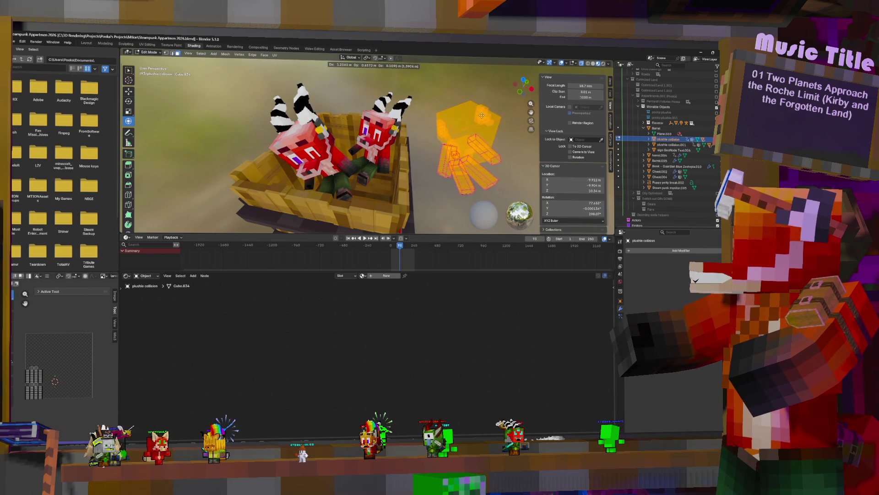
click(482, 116)
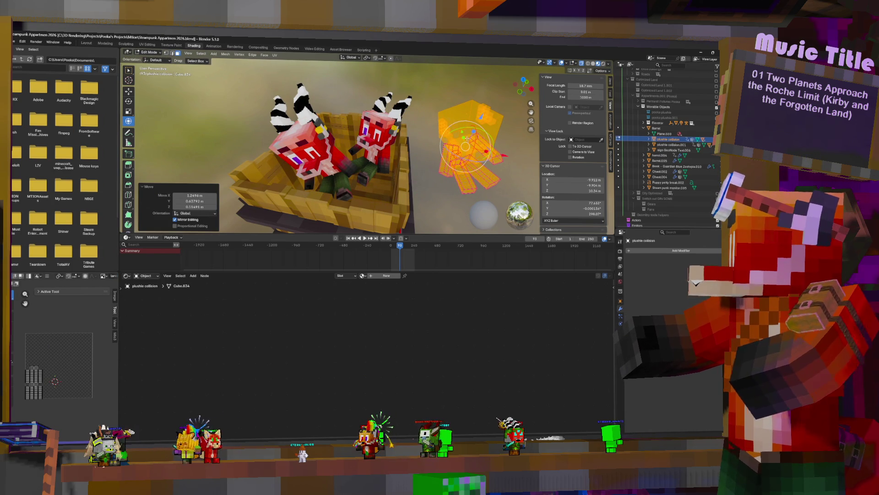
key(x)
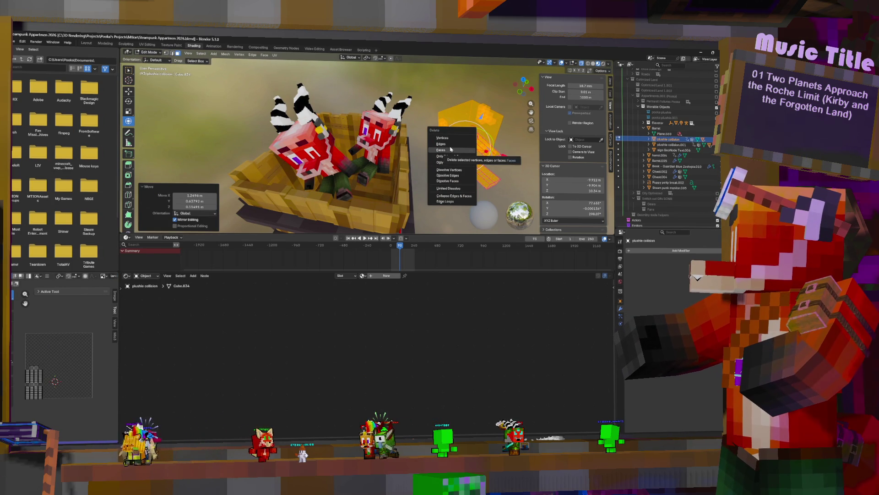
click(450, 149)
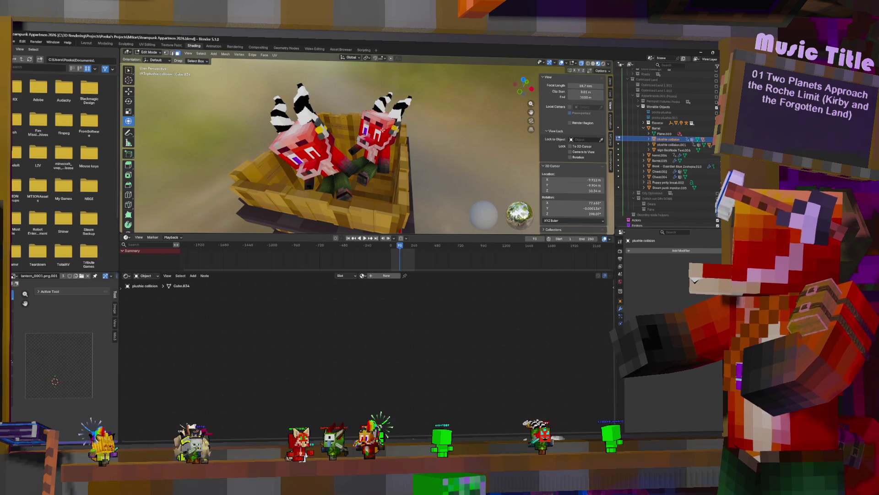
key(Tab)
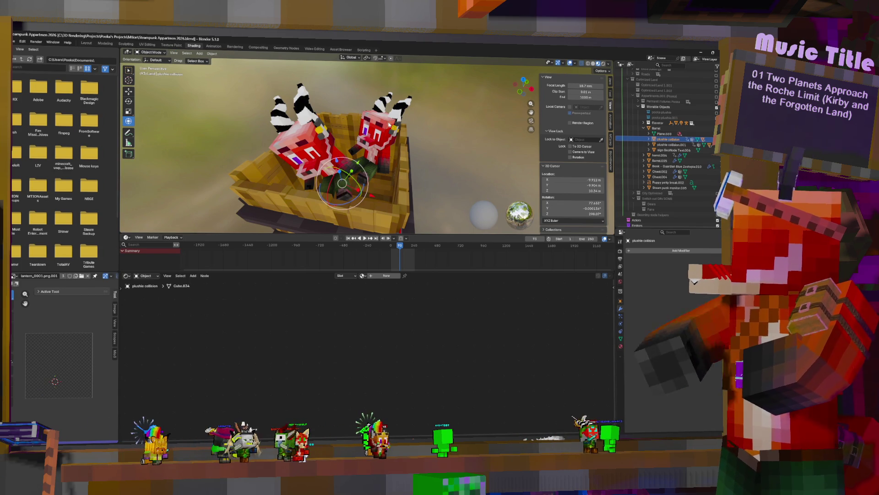
Move plushie collision.001's orange faces aside, delete them, and return to Object Mode.
click(390, 125)
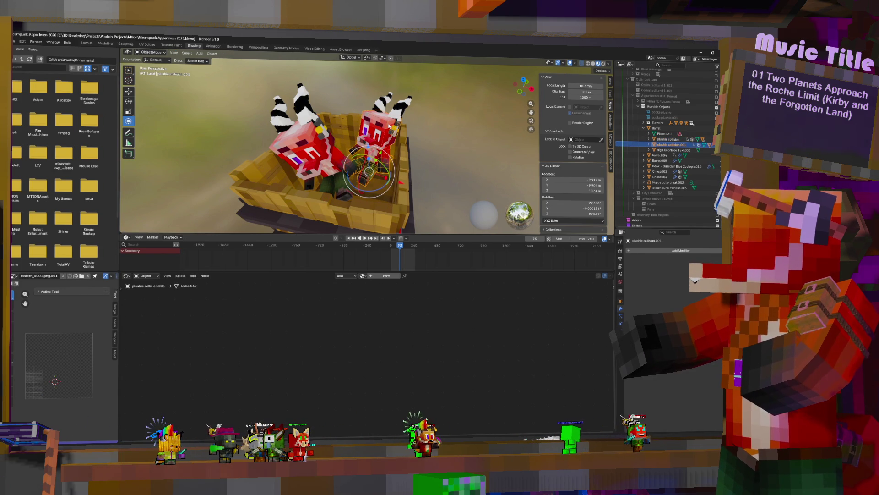
key(Tab)
key(g)
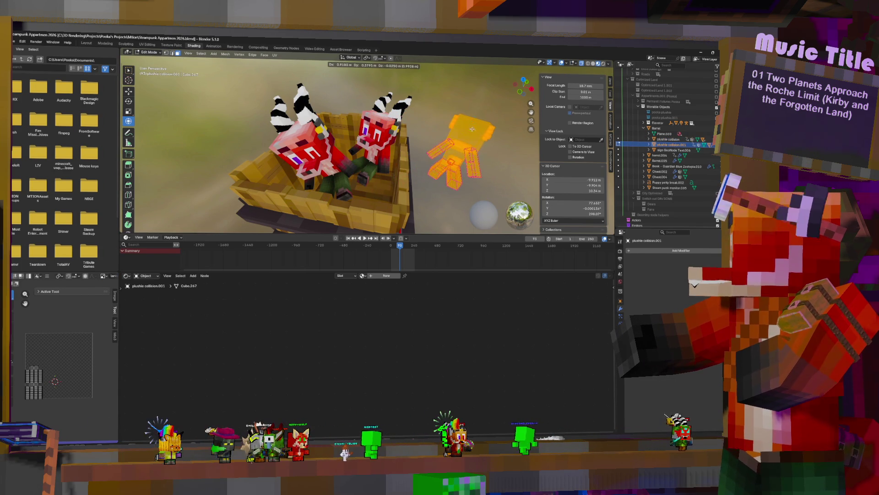
click(472, 129)
key(x)
click(456, 129)
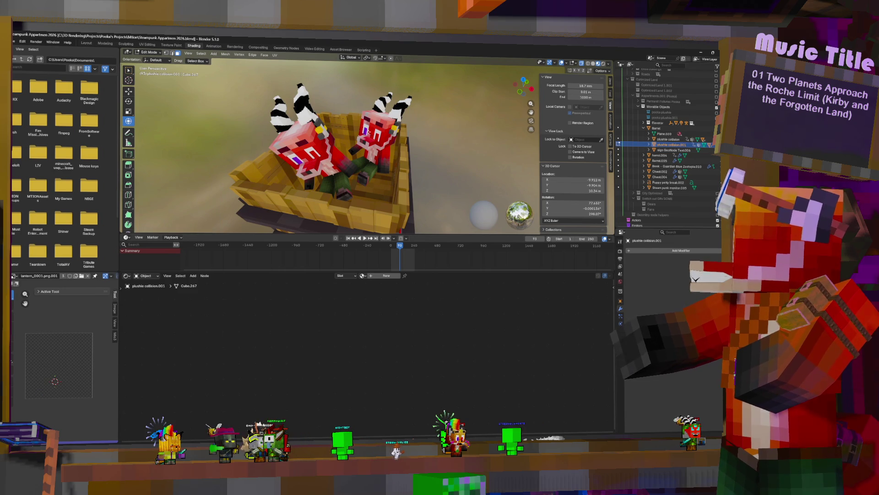
key(Tab)
click(383, 123)
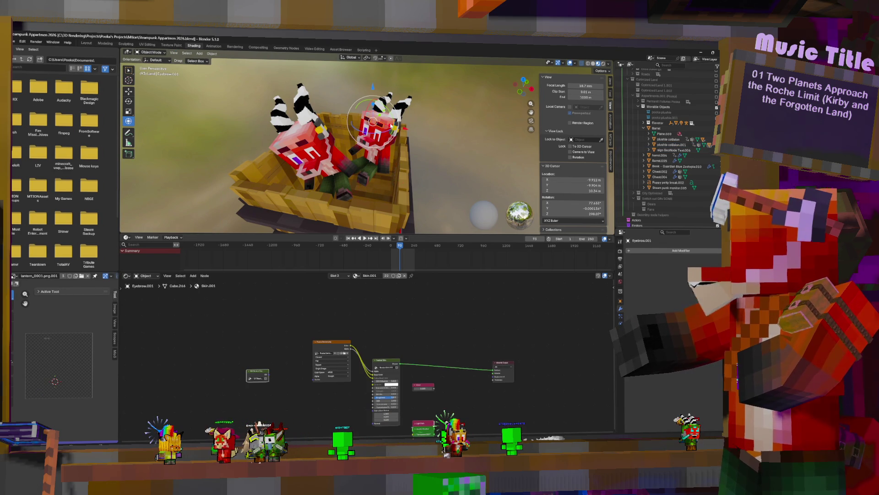
Cancel a move of the eyebrow and select a head part of the right plushie.
key(g)
key(Escape)
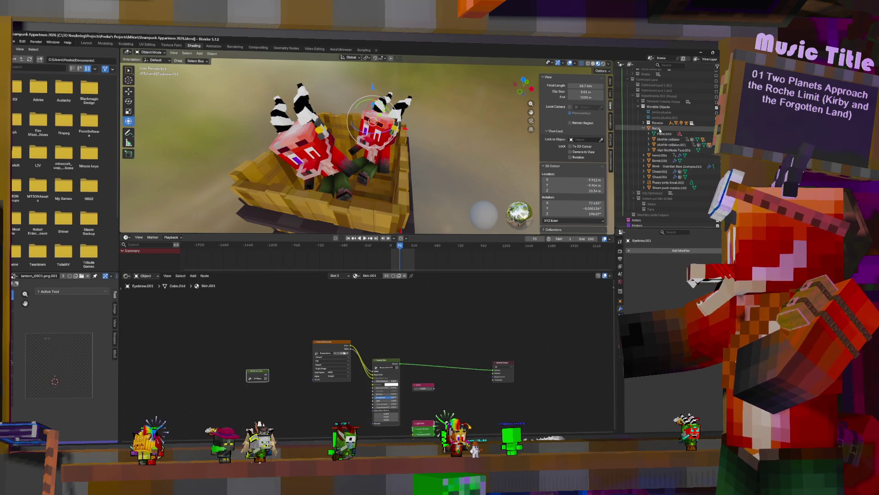
click(390, 127)
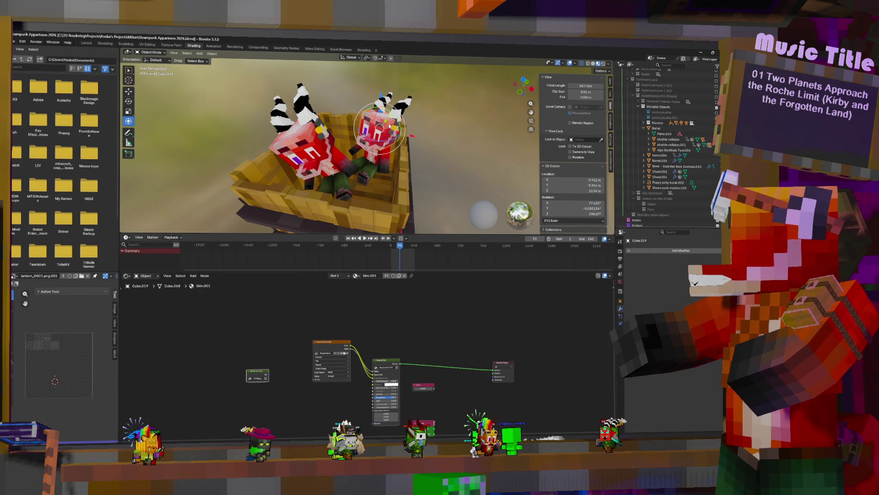
Select Barrel with its whole hierarchy, then undo and redo that selection.
click(401, 164)
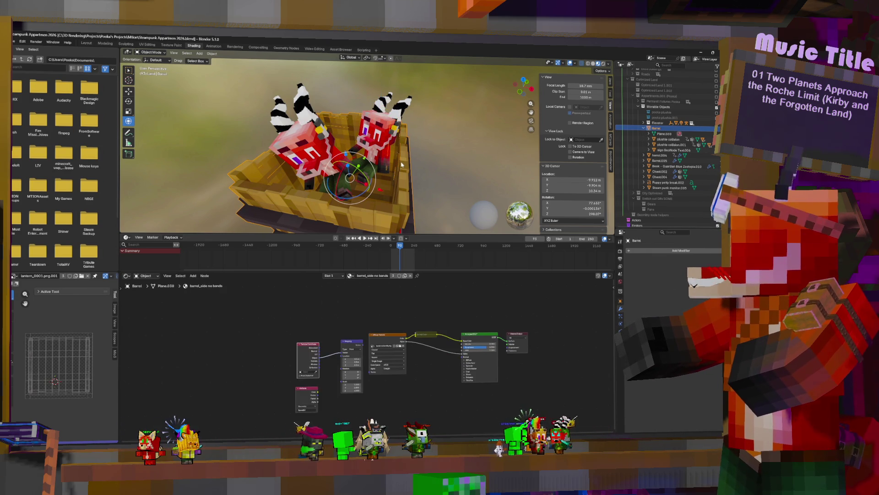
right_click(655, 128)
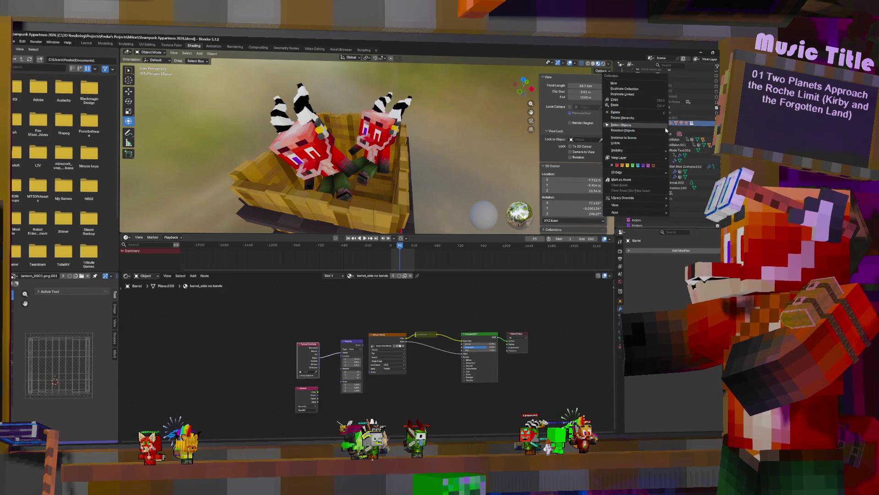
right_click(671, 130)
click(665, 130)
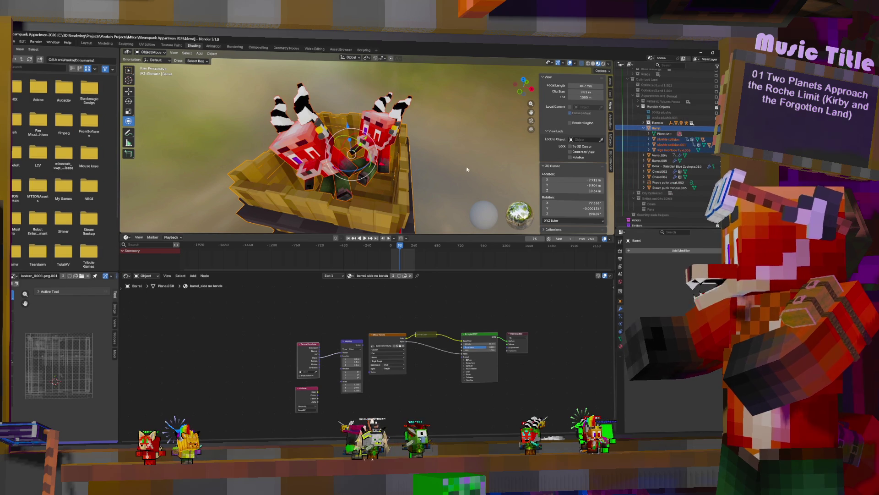
key(ctrl+z)
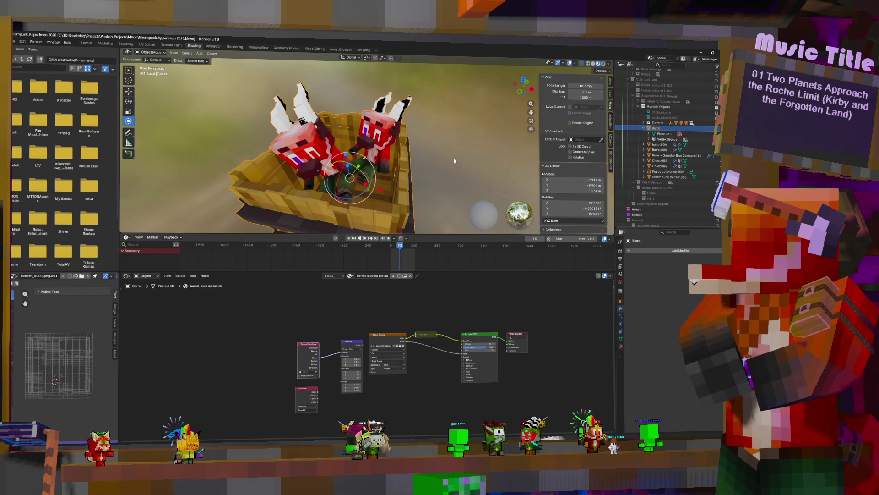
key(ctrl+shift+z)
Select Horns.002 on the right plushie to show its Material.014 nodes.
click(403, 111)
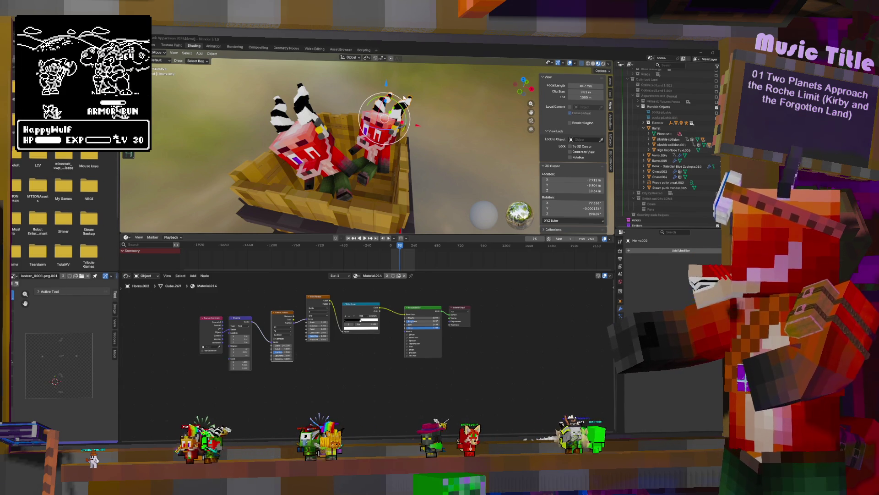
Unwrap the right plushie's horns with Cube Projection at cube size 0.684.
key(Tab)
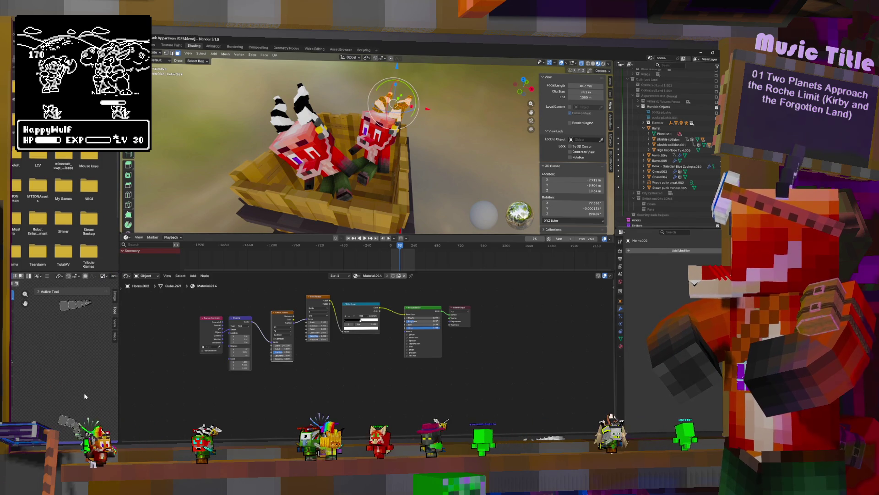
scroll(84, 392, up, 3)
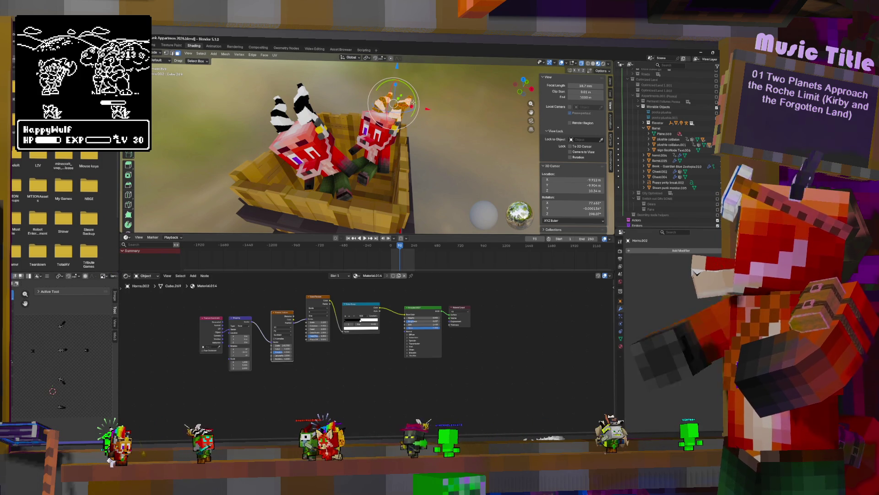
key(Tab)
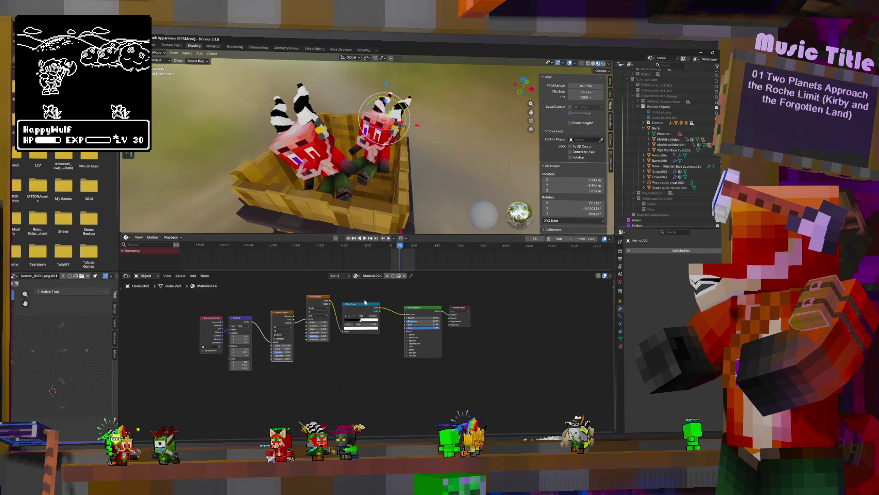
key(Tab)
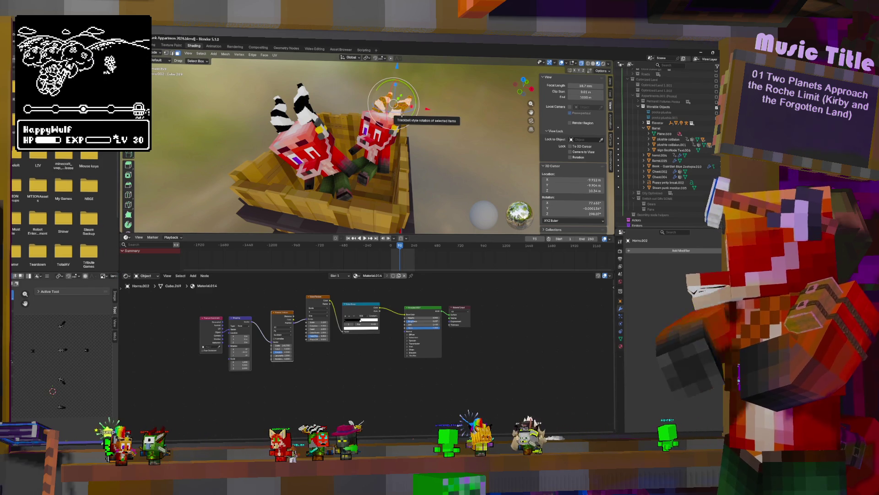
key(u)
click(380, 151)
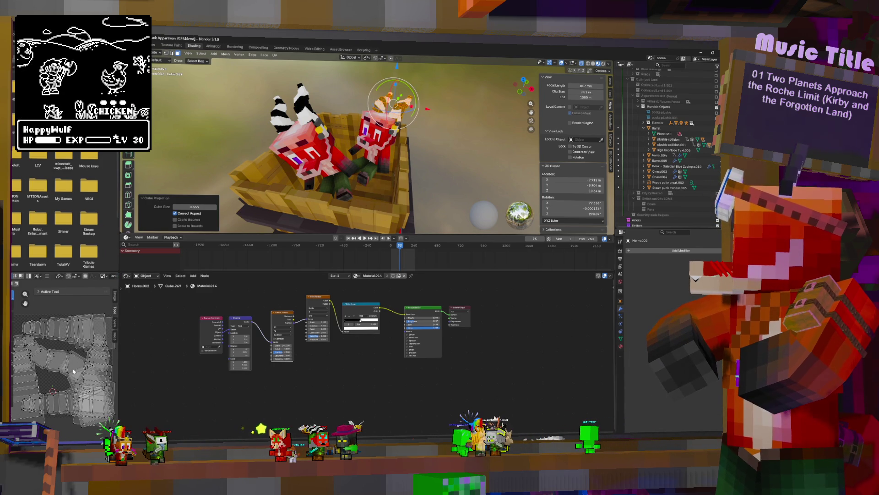
click(426, 106)
click(417, 118)
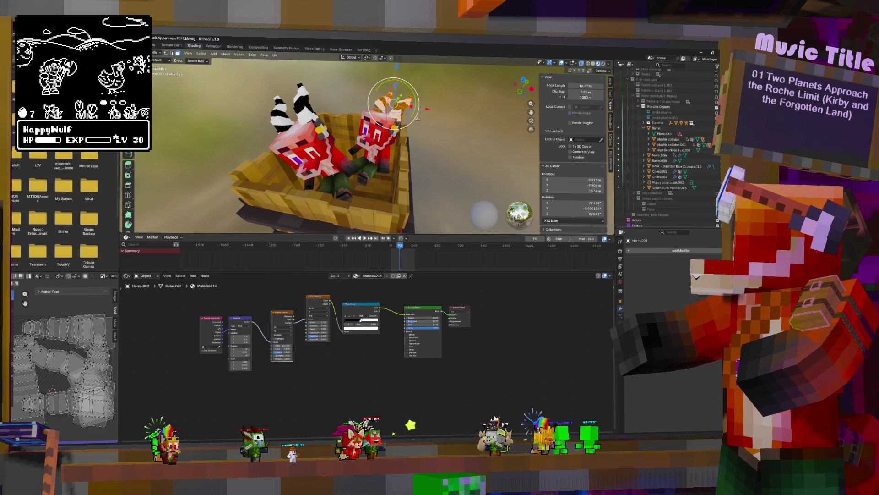
key(u)
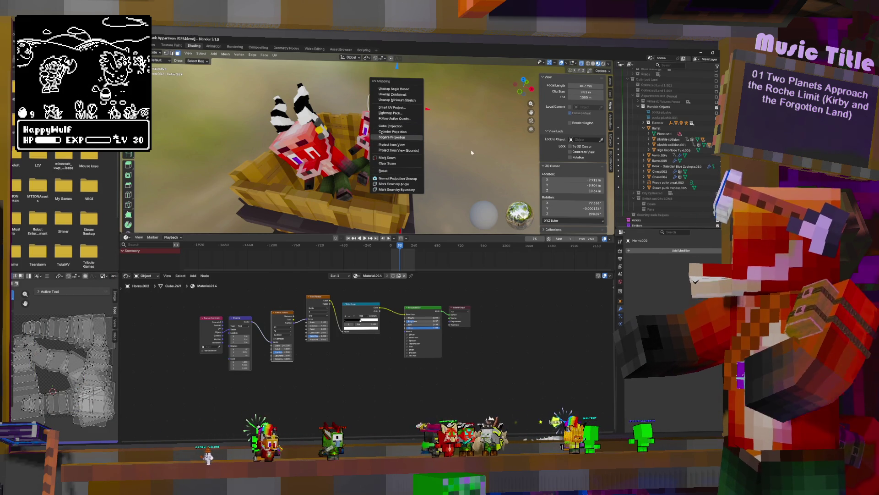
key(Escape)
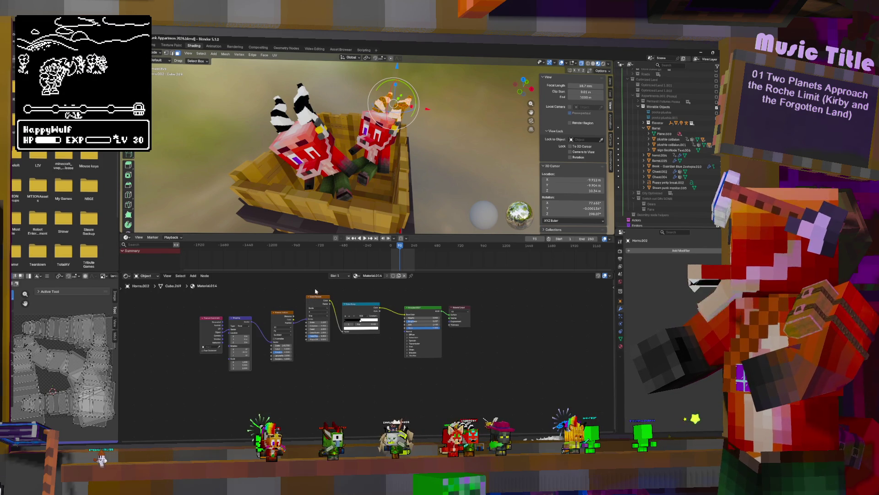
Add an Image Texture node to the horns' Material.014 node tree.
middle_drag(395, 305, 396, 373)
key(shift+a)
text(ima)
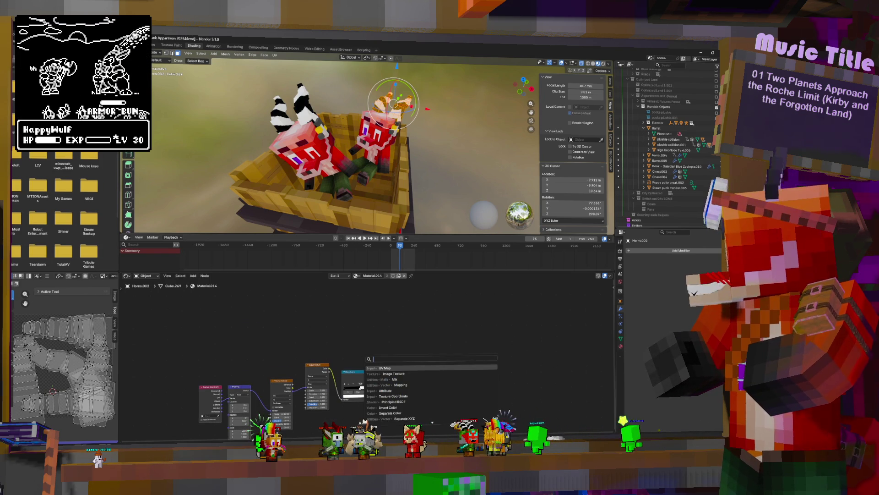
key(Return)
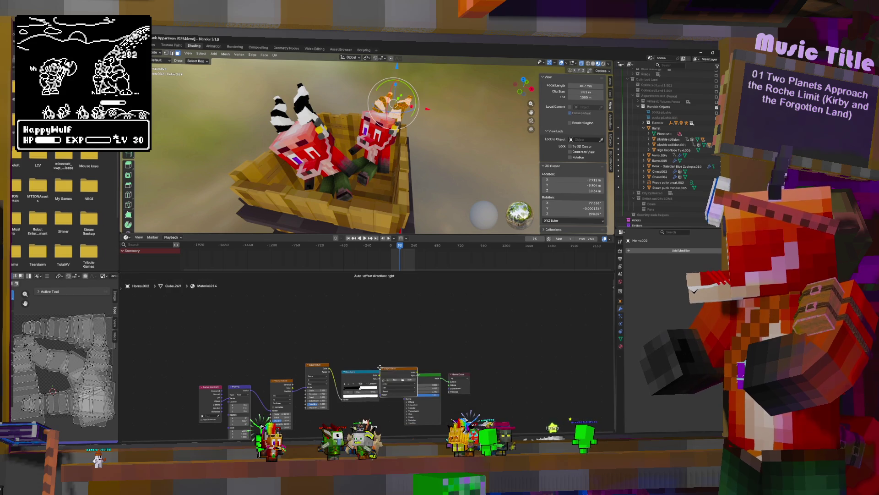
click(399, 335)
scroll(398, 335, up, 3)
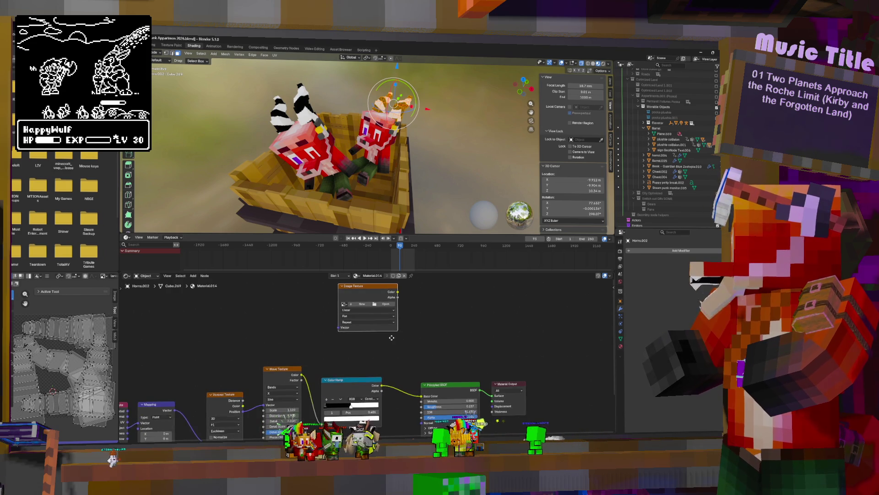
middle_drag(365, 302, 362, 307)
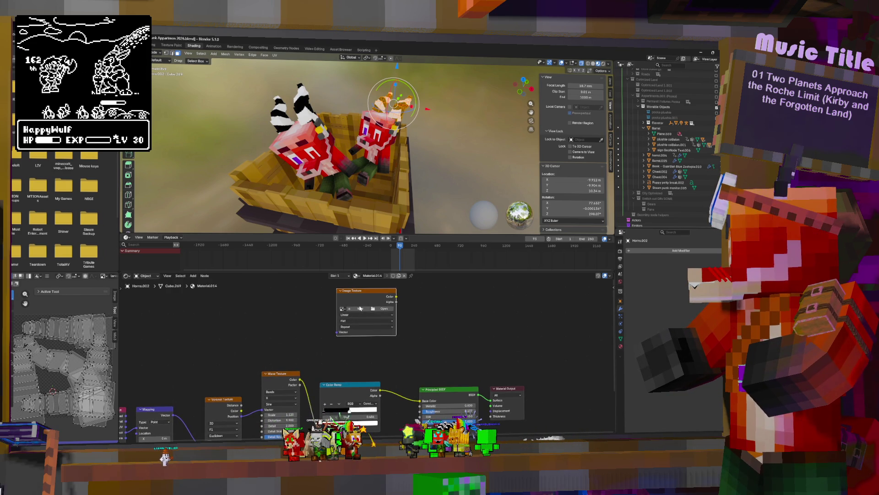
Create a new blank image named 'Pooka Horns' in the Image Texture node.
click(360, 308)
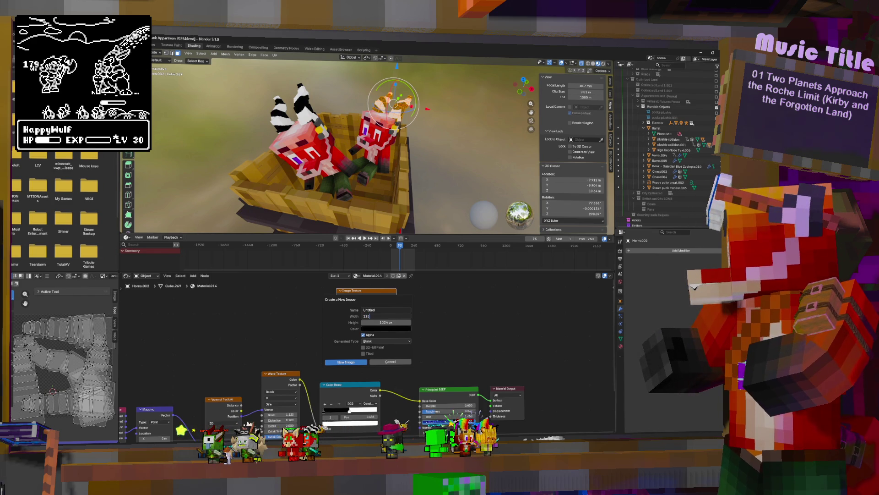
key(Return)
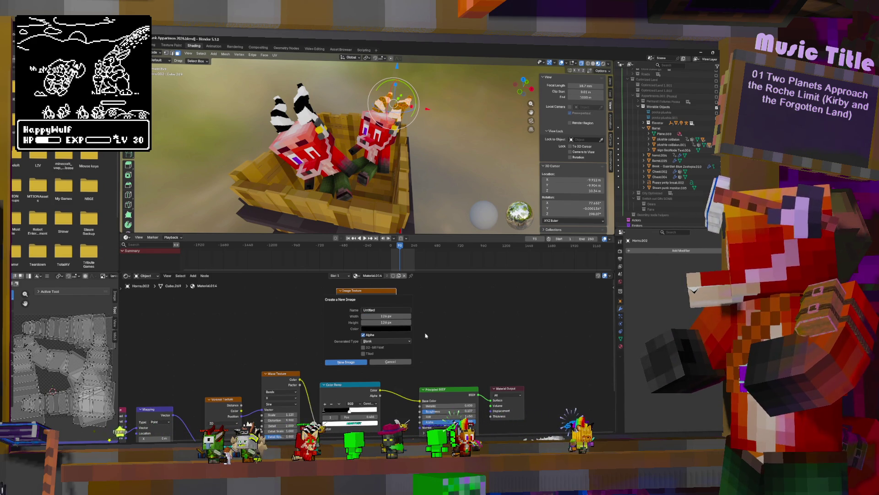
click(374, 310)
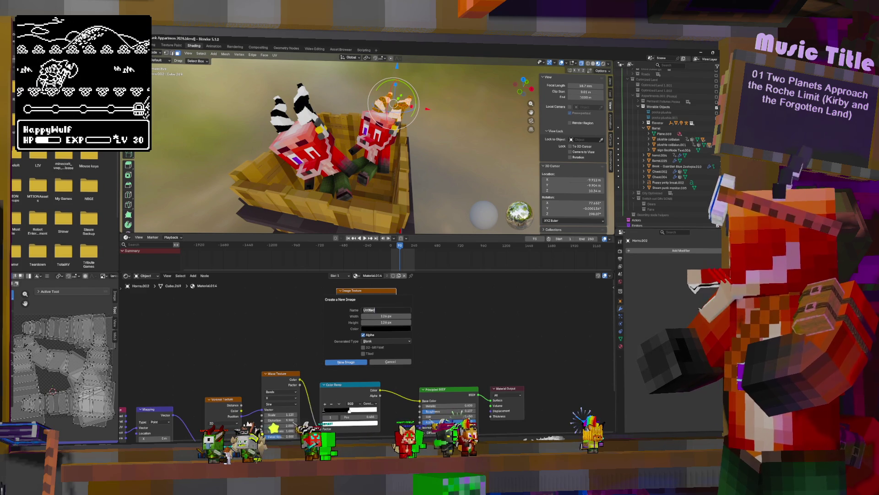
text(Pooka Horns)
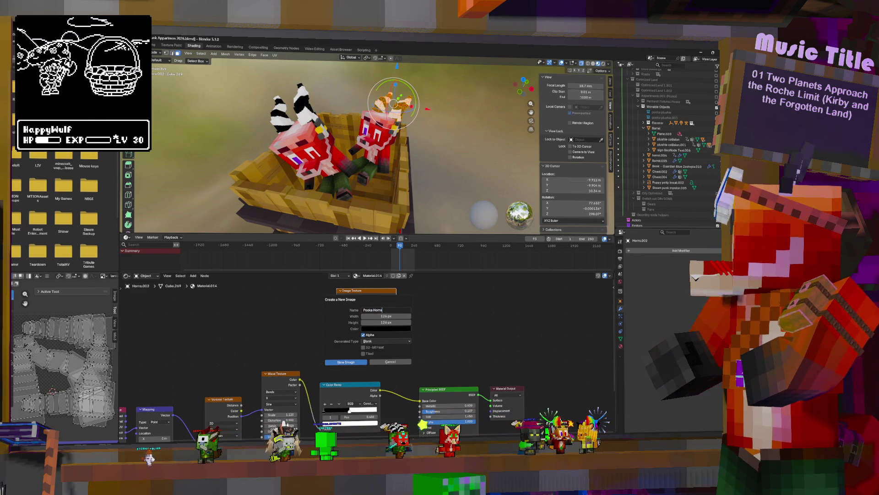
click(346, 363)
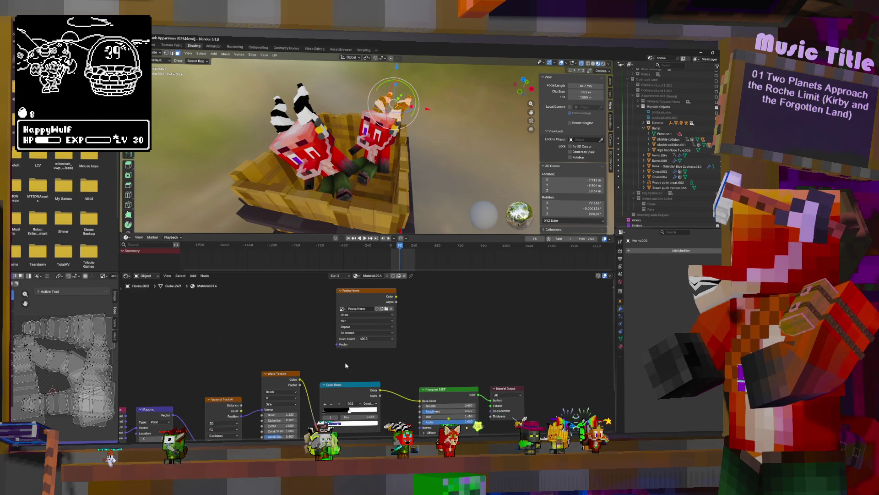
click(379, 293)
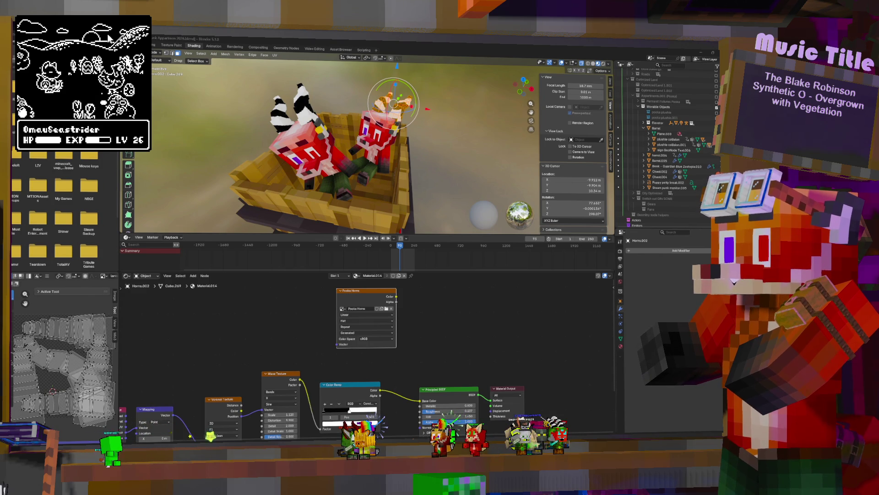
mouse_move(104, 30)
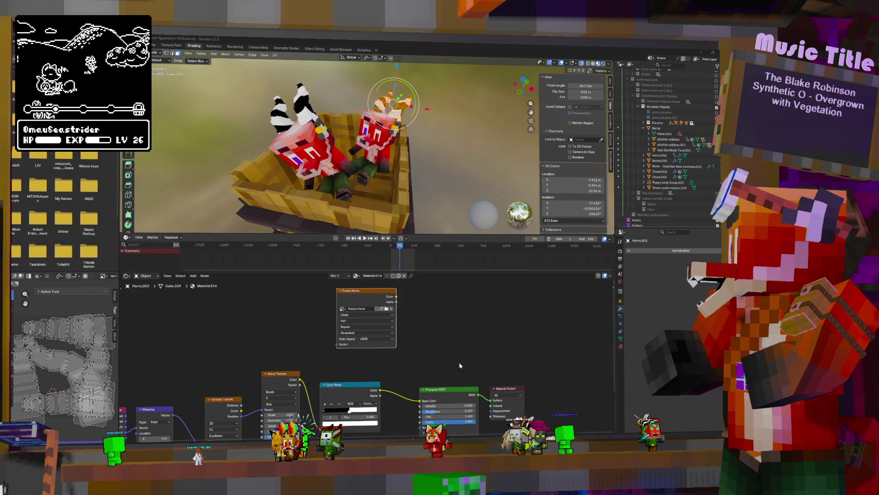
middle_drag(412, 320, 343, 315)
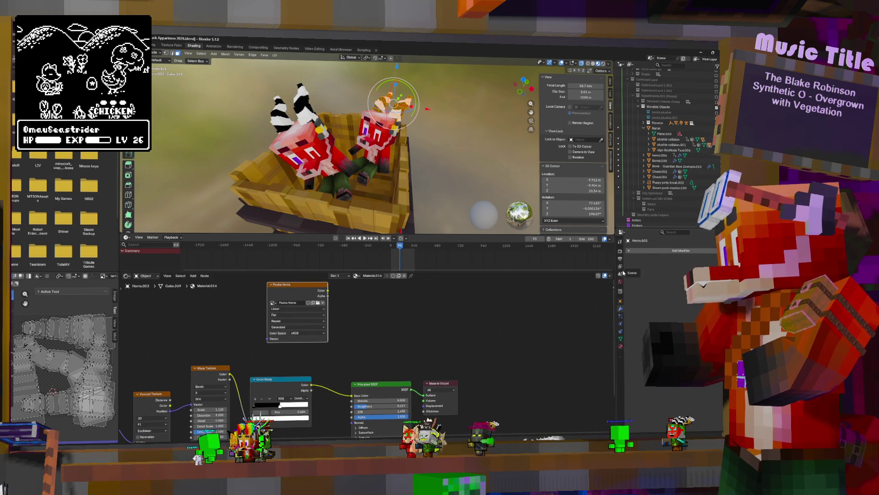
Bake the horns' procedural wave pattern into the Pooka Horns image from Render properties.
click(621, 251)
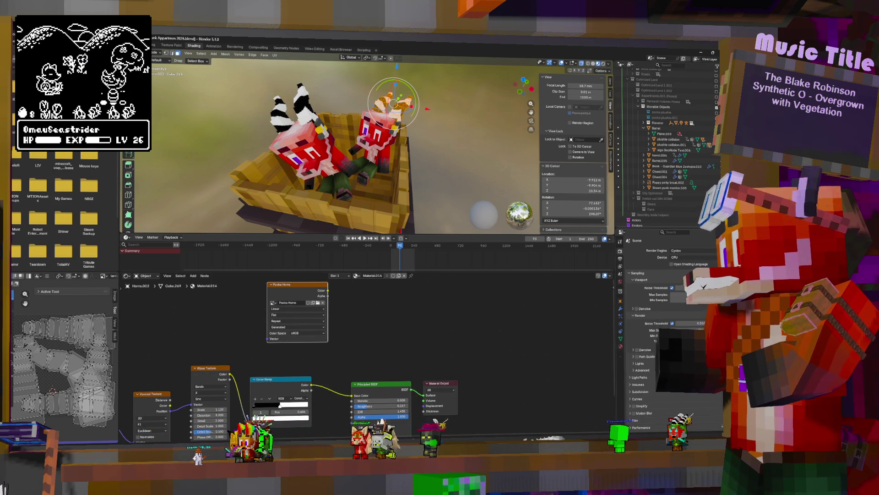
scroll(668, 321, down, 8)
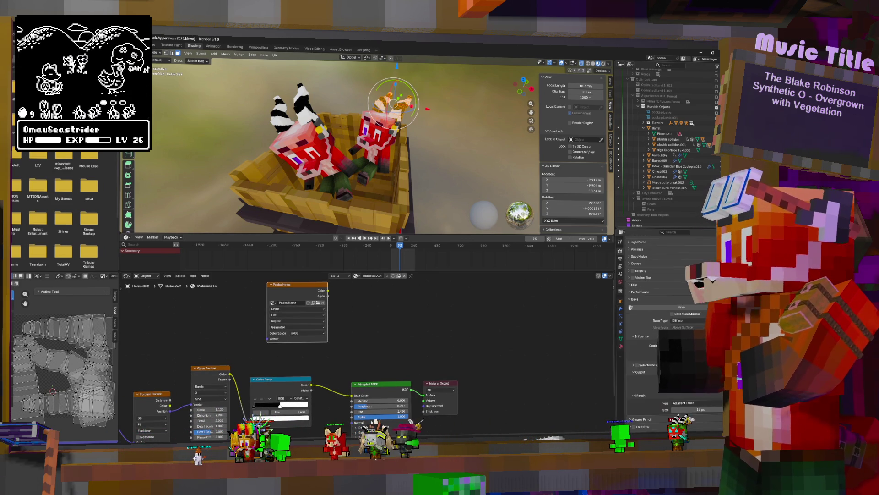
click(666, 310)
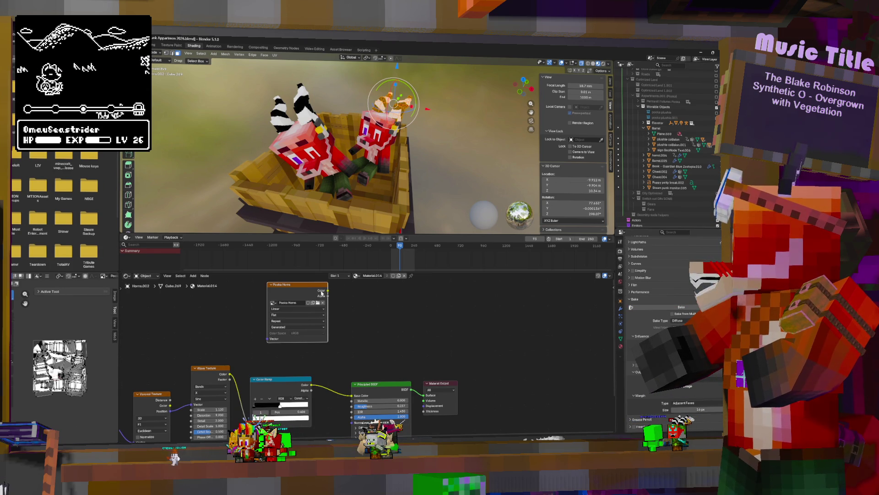
Test the Pooka Horns image on Base Color, then reconnect the Color Ramp instead.
drag(327, 291, 379, 361)
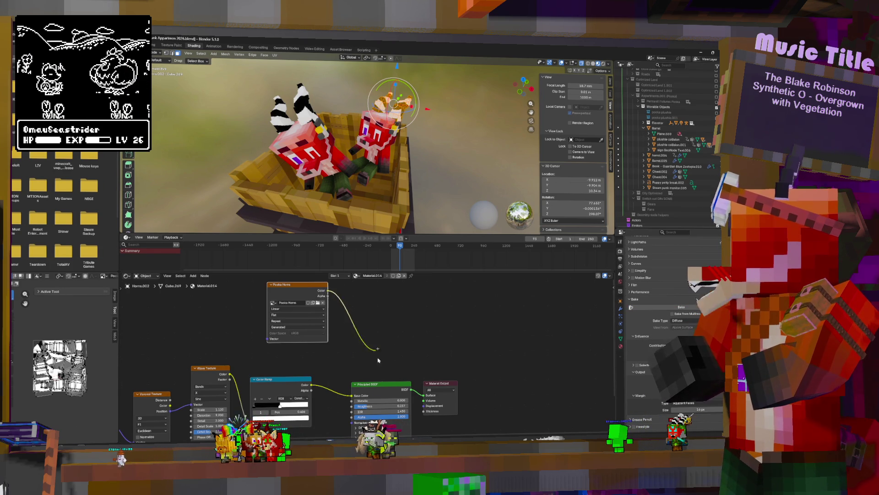
drag(348, 390, 351, 395)
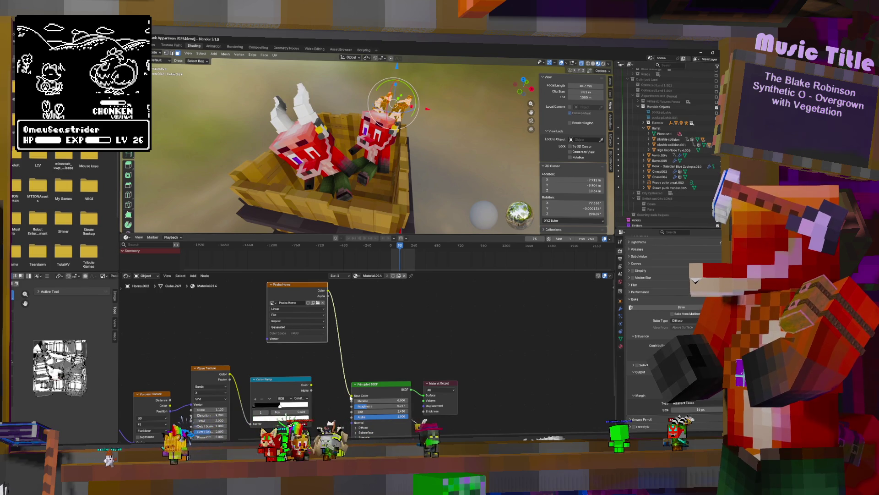
middle_drag(413, 137, 442, 118)
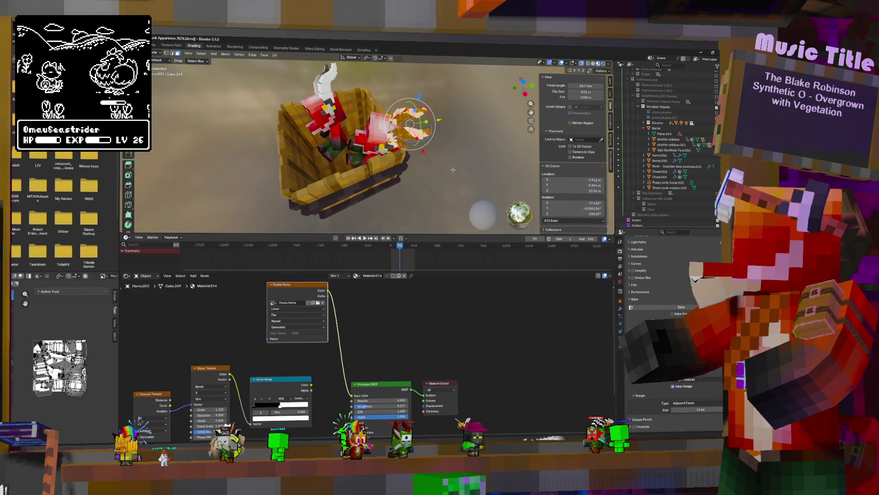
drag(311, 385, 350, 390)
middle_drag(412, 137, 440, 128)
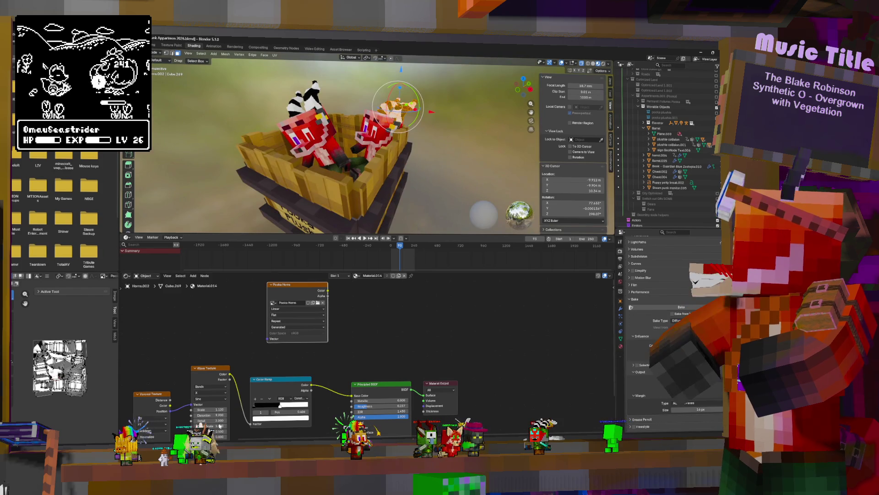
scroll(375, 359, up, 2)
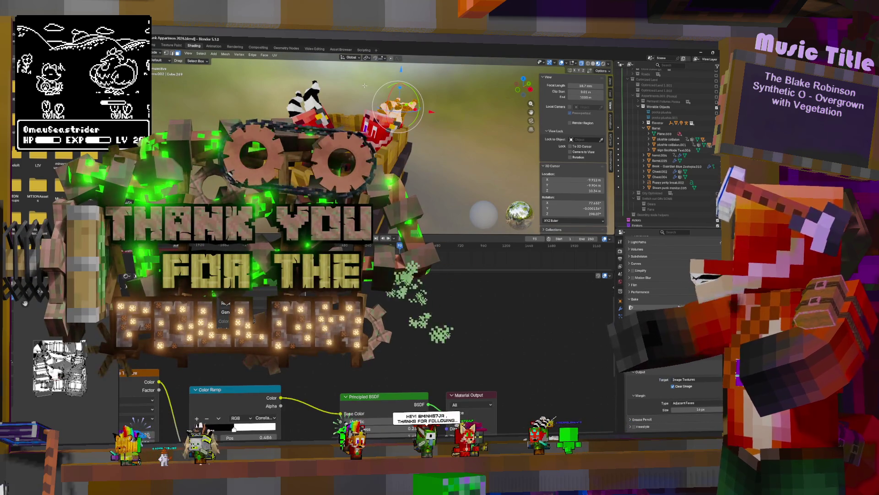
Re-unwrap the horns Angle Based (Fill Holes, Correct Aspect, margin 0.000) and rebake Pooka Horns.
key(u)
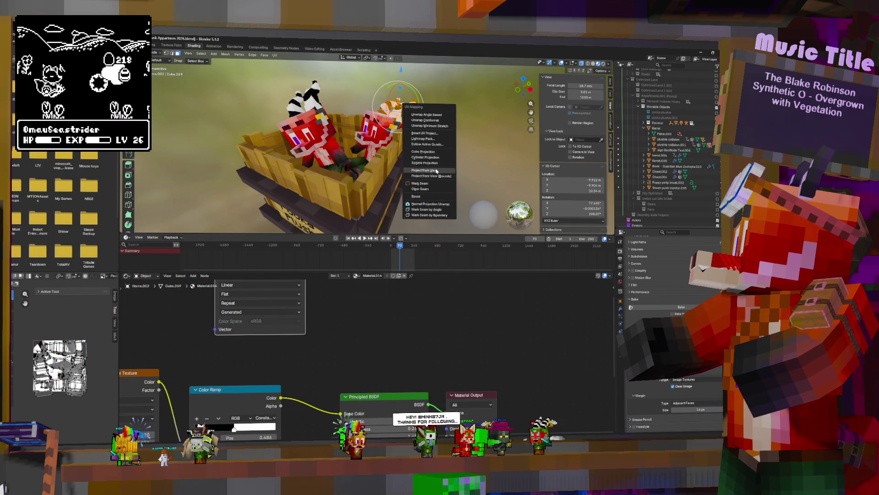
click(441, 115)
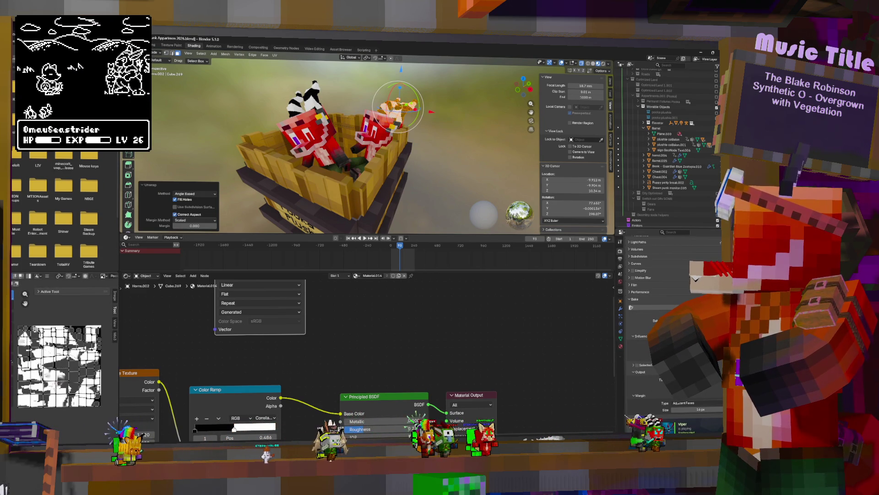
scroll(330, 344, down, 2)
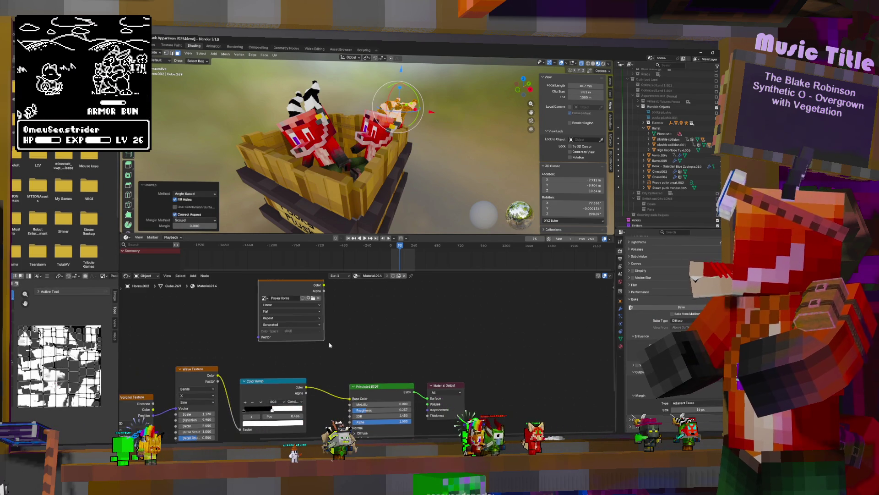
click(666, 307)
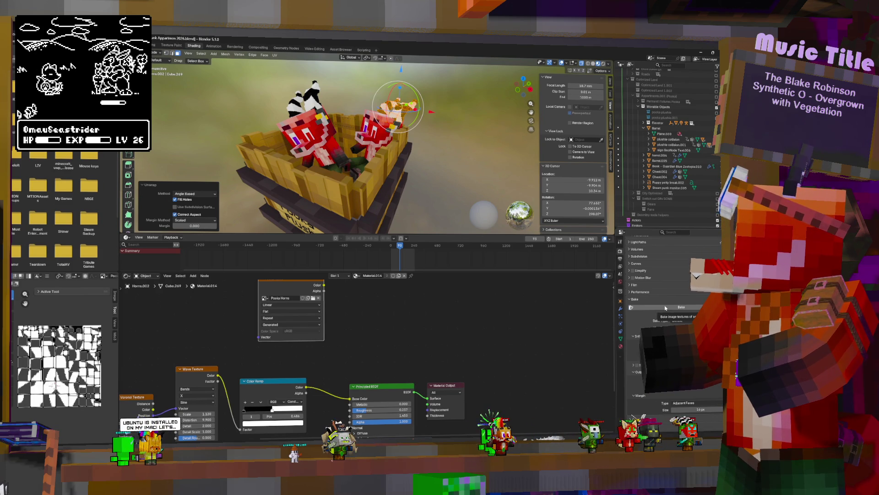
Set the Pooka Horns image texture's interpolation to Closest for a pixel-sharp look.
key(Tab)
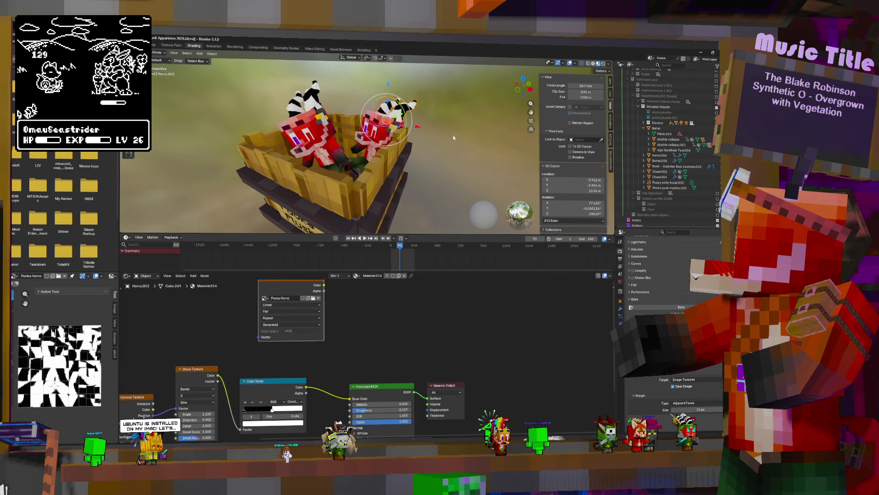
mouse_move(415, 140)
middle_down()
mouse_move(426, 152)
mouse_move(467, 139)
middle_up()
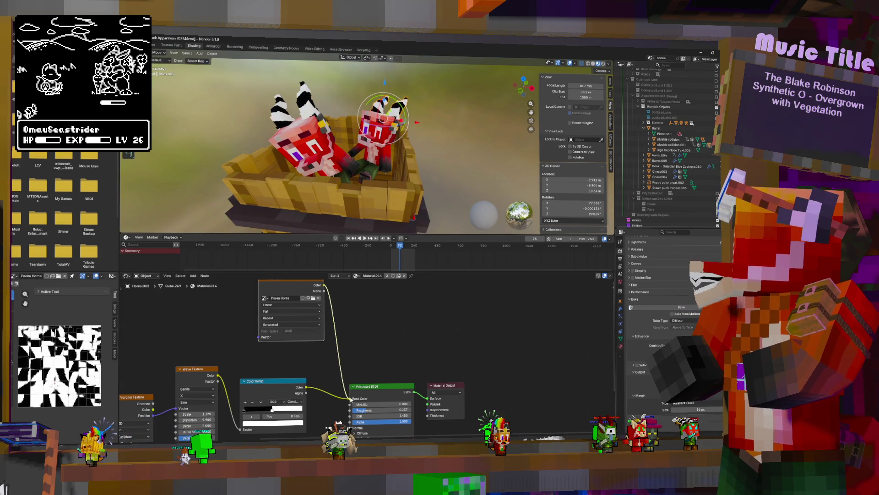
middle_drag(440, 138, 445, 142)
scroll(446, 142, up, 5)
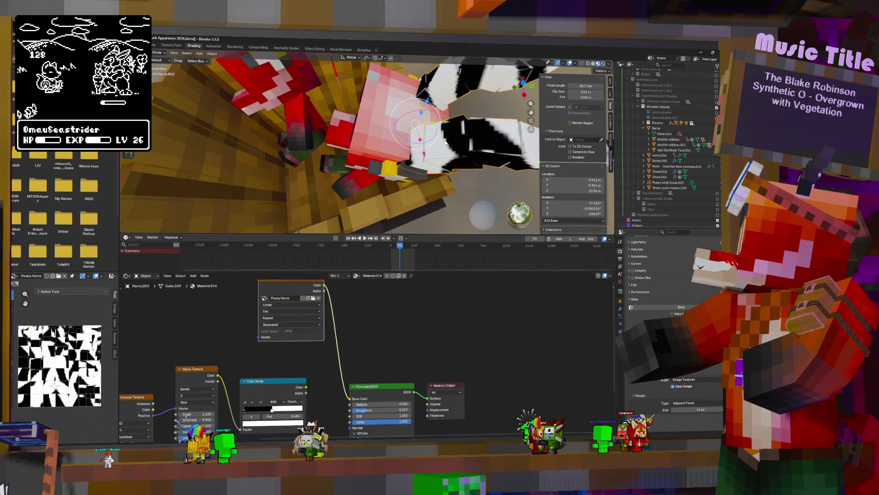
click(274, 305)
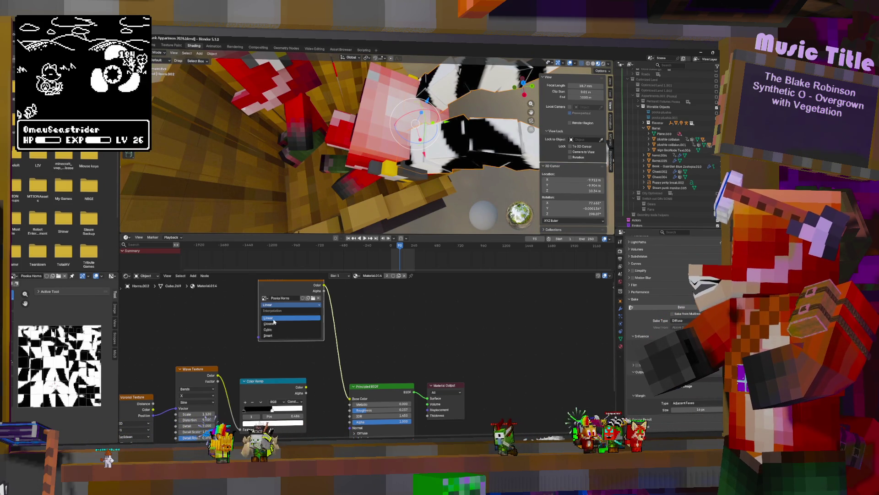
click(274, 314)
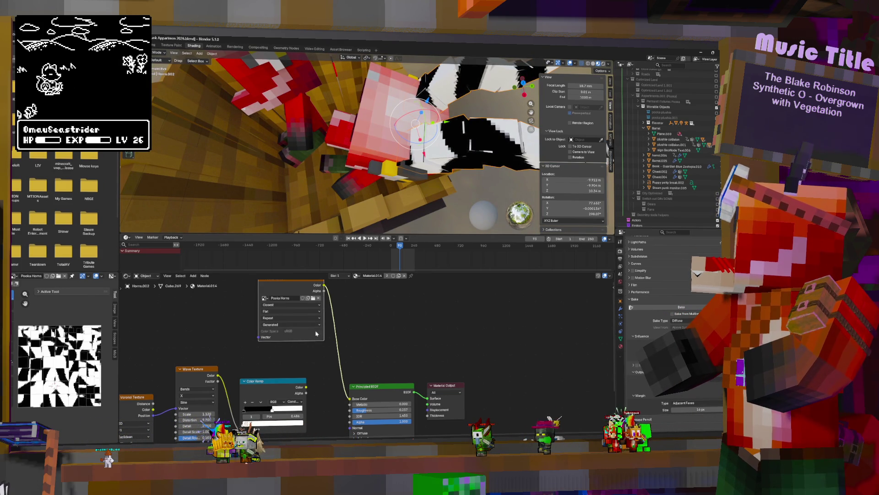
Select all of the horns' UV islands in Edit Mode and scale them to 0.9373.
scroll(458, 138, down, 5)
middle_drag(458, 137, 473, 132)
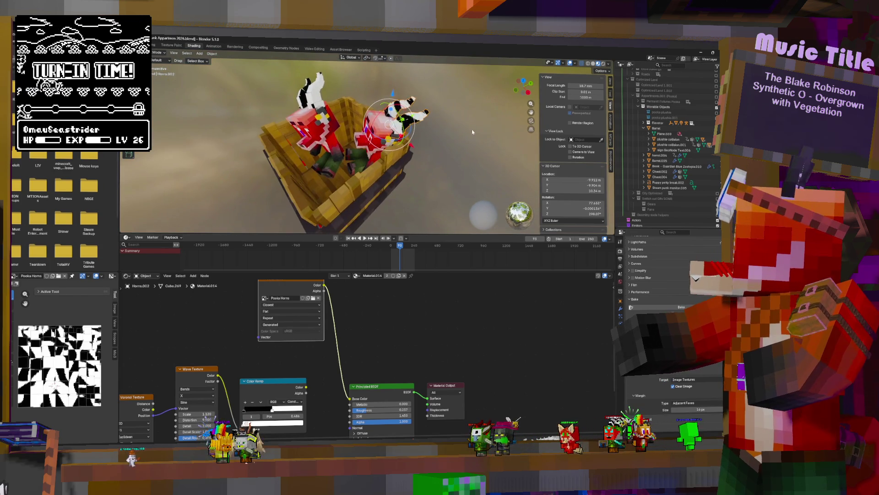
key(Tab)
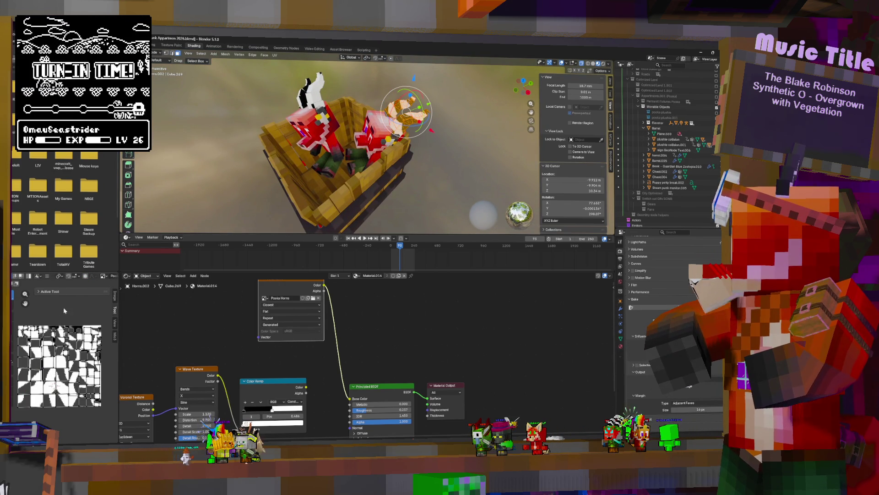
click(61, 276)
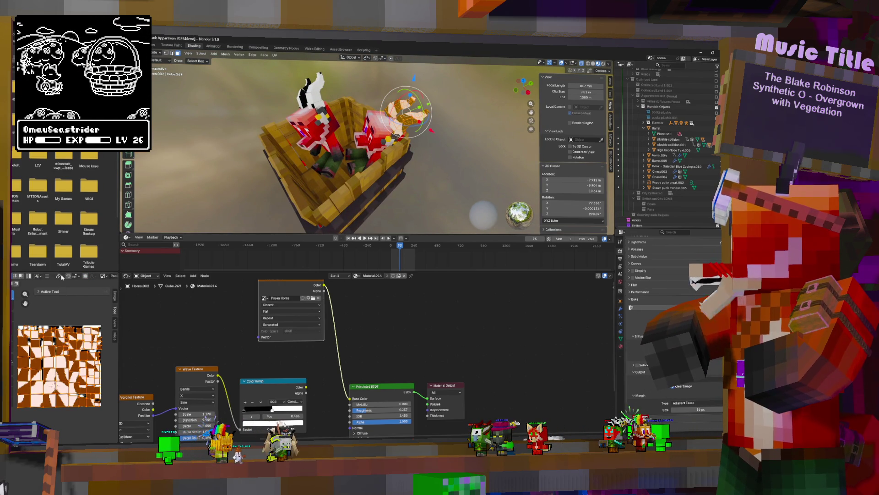
key(s)
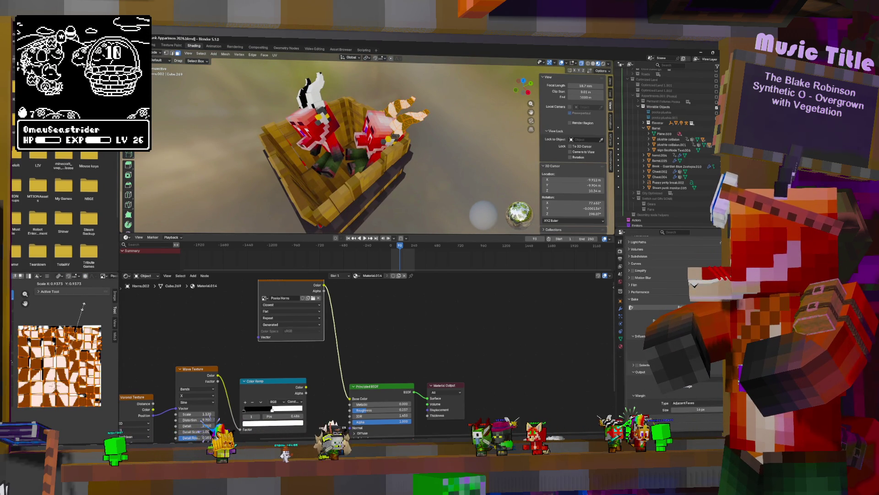
click(82, 308)
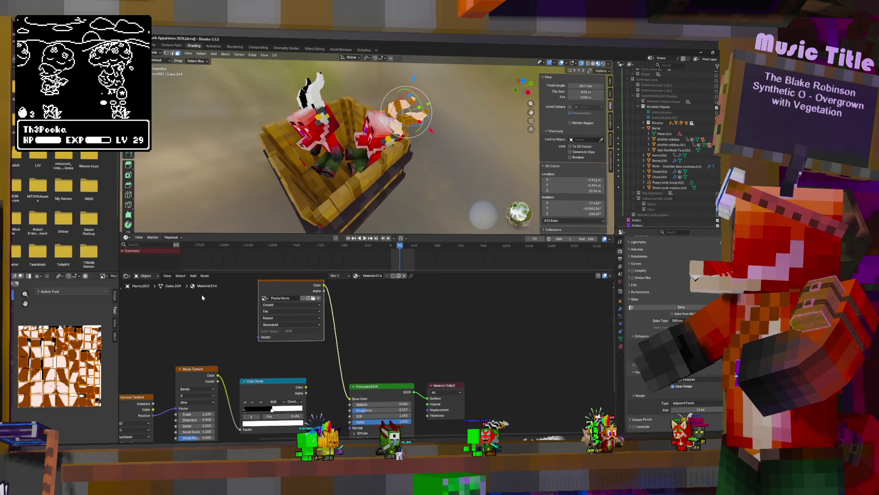
Unwrap the left plushie's Horns.001 mesh with Angle Based unwrapping.
key(Tab)
mouse_move(403, 174)
middle_down()
mouse_move(451, 148)
mouse_move(231, 132)
mouse_move(279, 119)
middle_up()
scroll(452, 149, up, 5)
scroll(438, 156, down, 5)
click(285, 116)
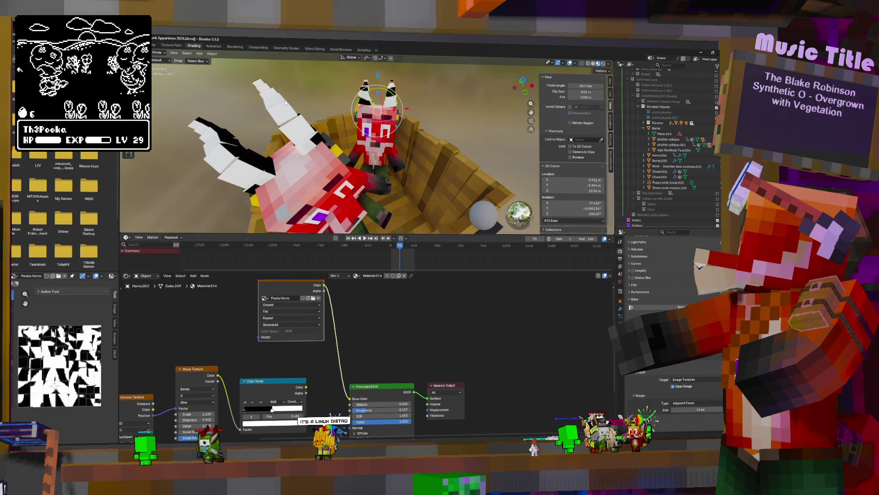
key(Tab)
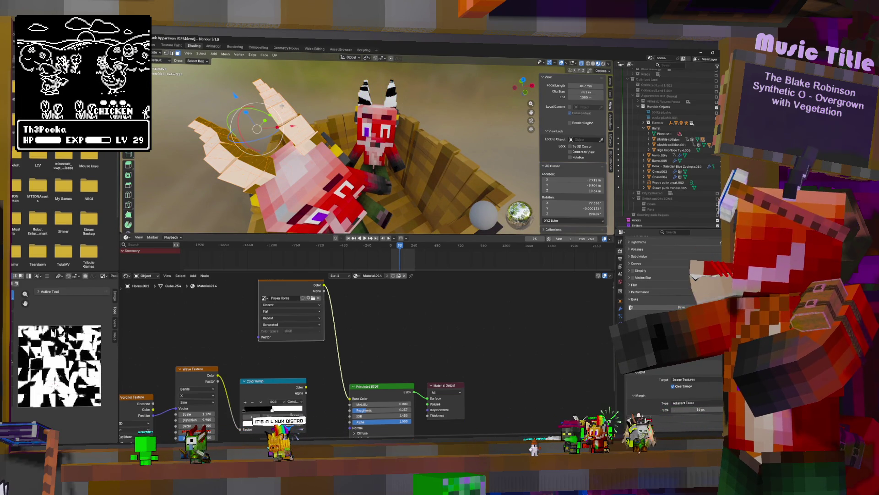
key(u)
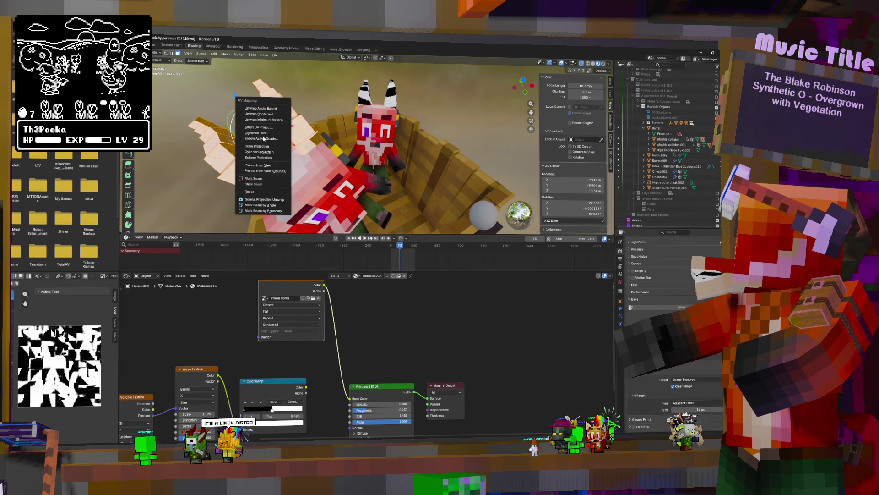
click(266, 110)
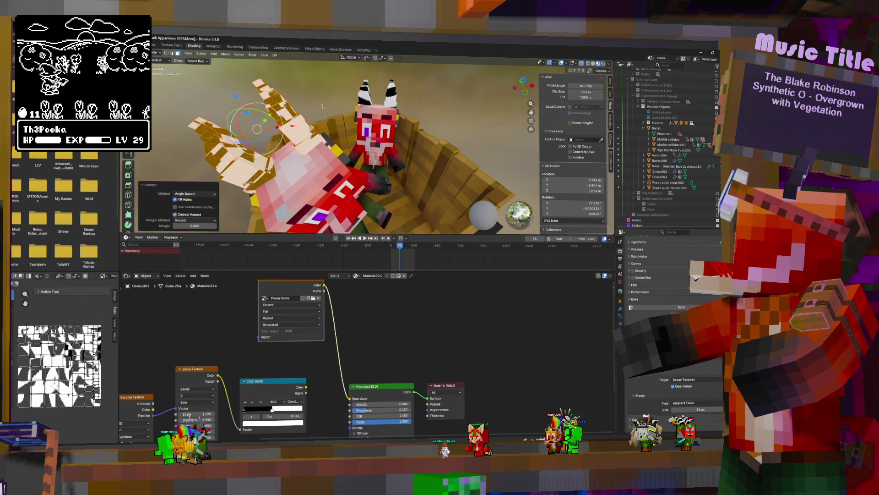
key(Tab)
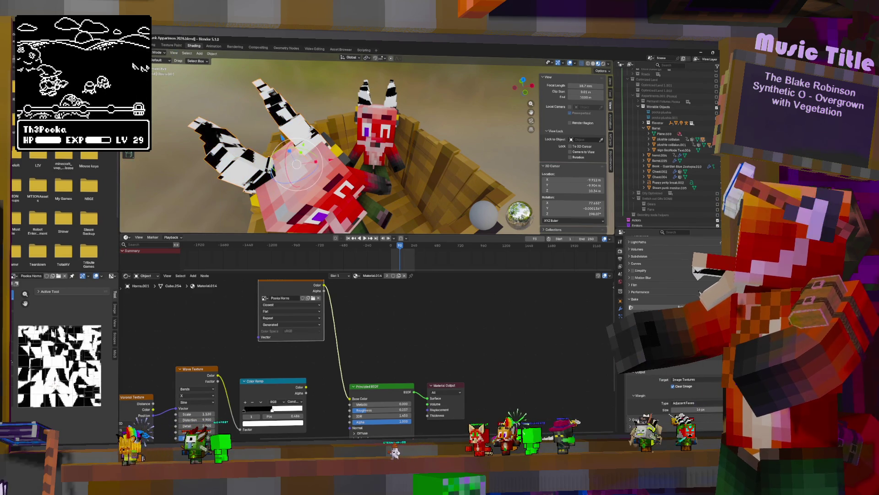
Edit the red fox's Horns.002 mesh and bring up the Mio3 UV tools in the UV editor.
click(368, 91)
key(Tab)
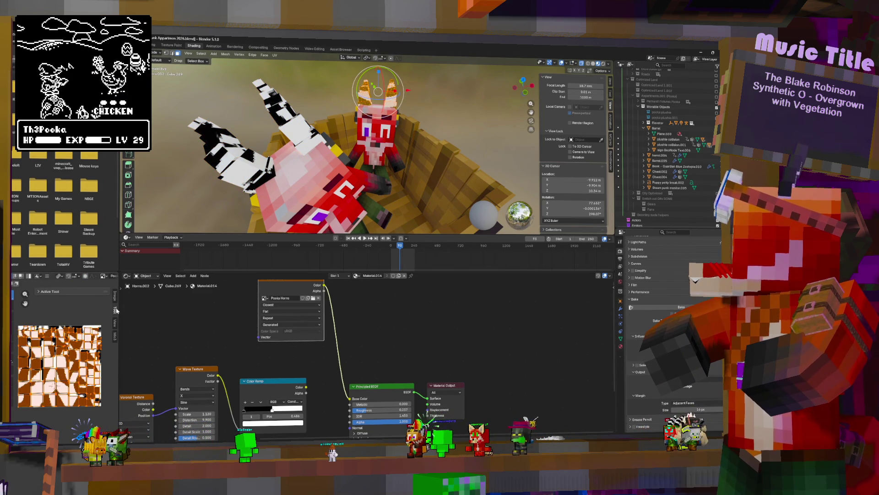
click(115, 297)
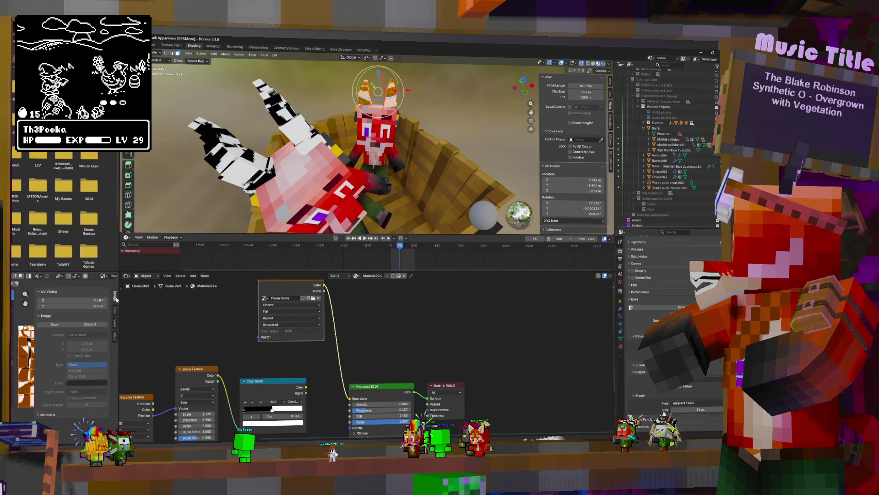
click(116, 312)
click(115, 324)
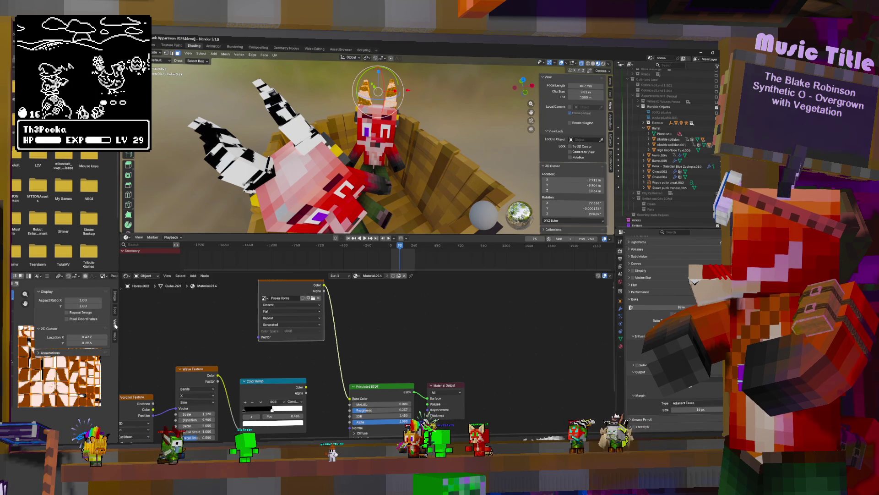
click(115, 336)
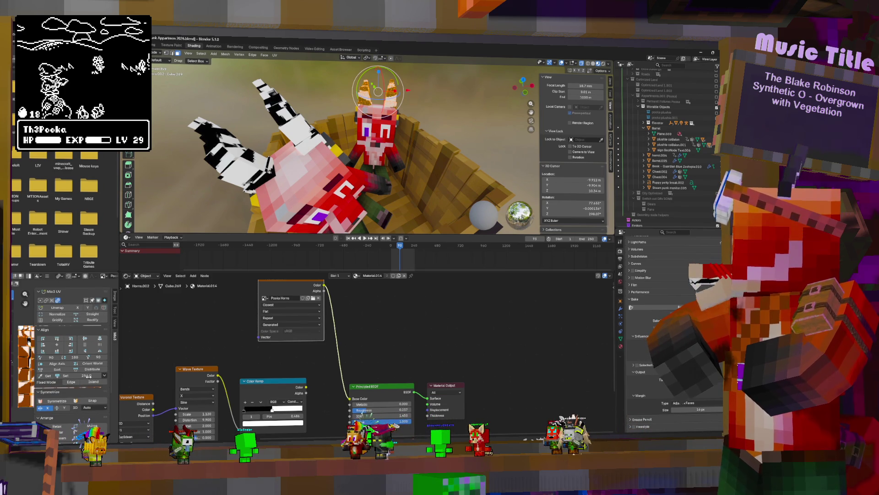
scroll(76, 406, down, 3)
scroll(76, 407, down, 2)
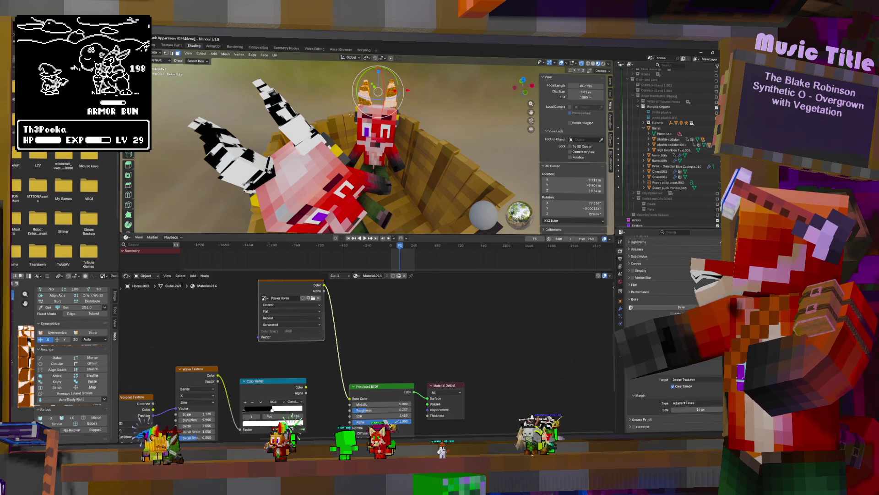
Paste the copied UV layout onto the striped horns and resize their UV islands.
click(264, 137)
key(Tab)
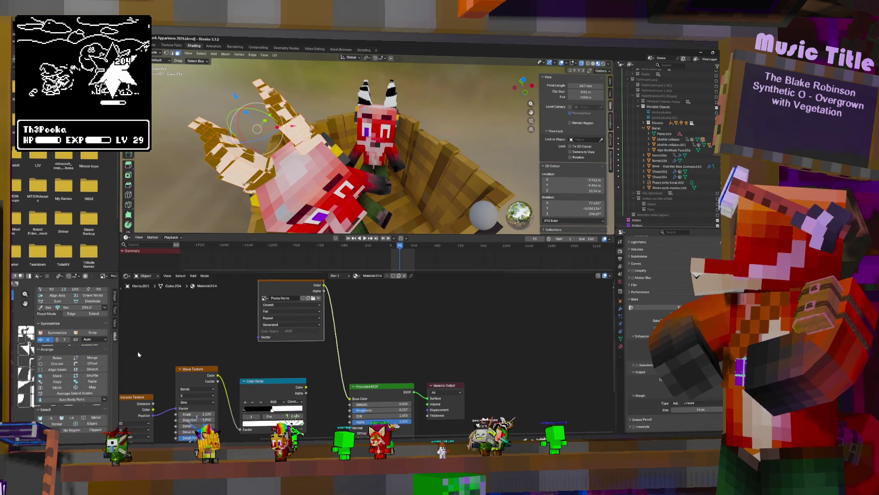
click(92, 382)
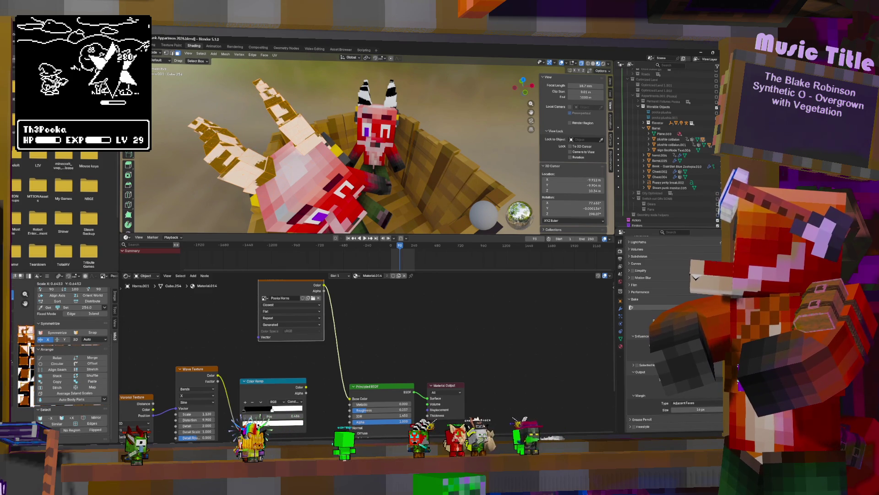
click(29, 325)
key(Tab)
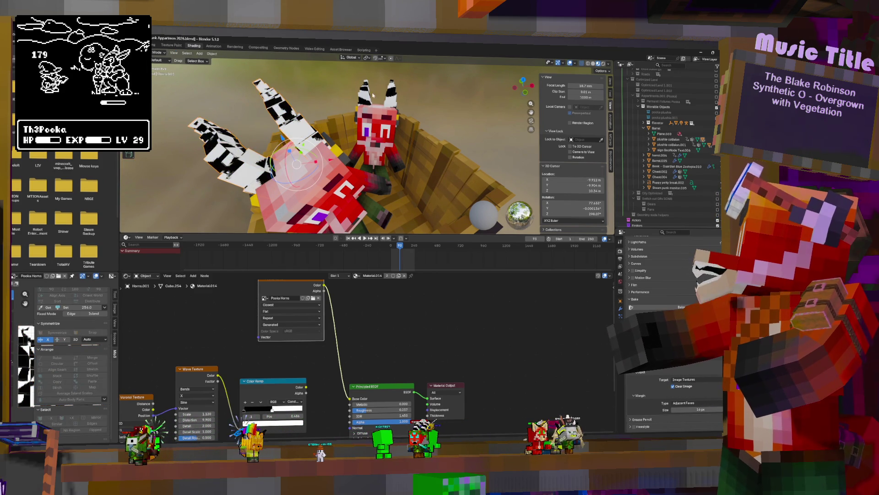
Remove the left plush's old horns and select the remaining striped horns.
click(373, 94)
middle_drag(372, 95, 441, 103)
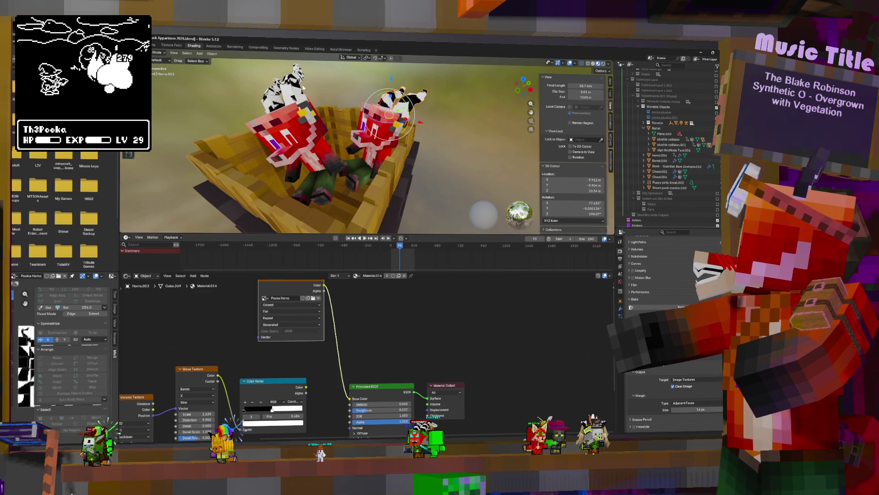
key(h)
click(387, 98)
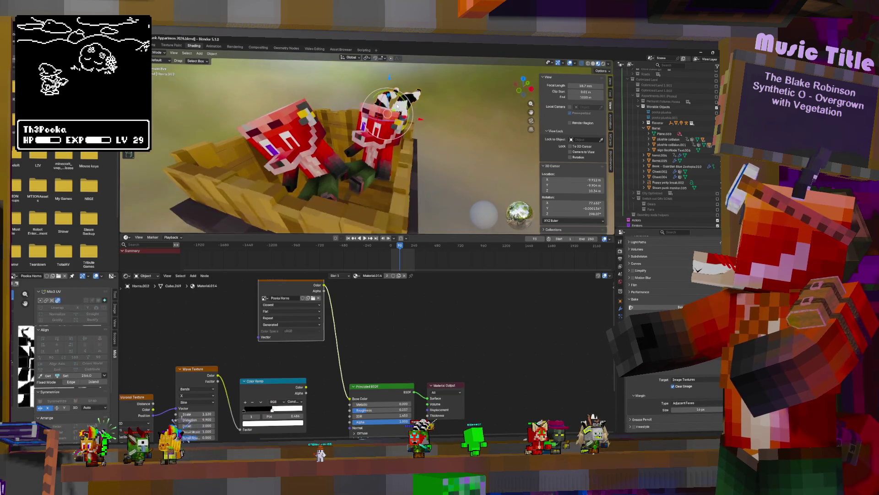
middle_drag(387, 97, 413, 126)
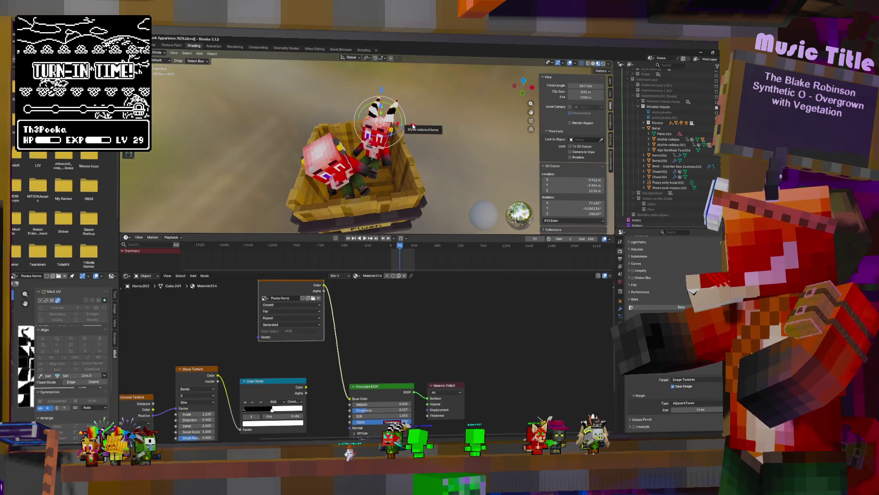
Duplicate the striped horns and place the copy on the left plush's head.
key(shift+d)
right_click(385, 90)
key(g)
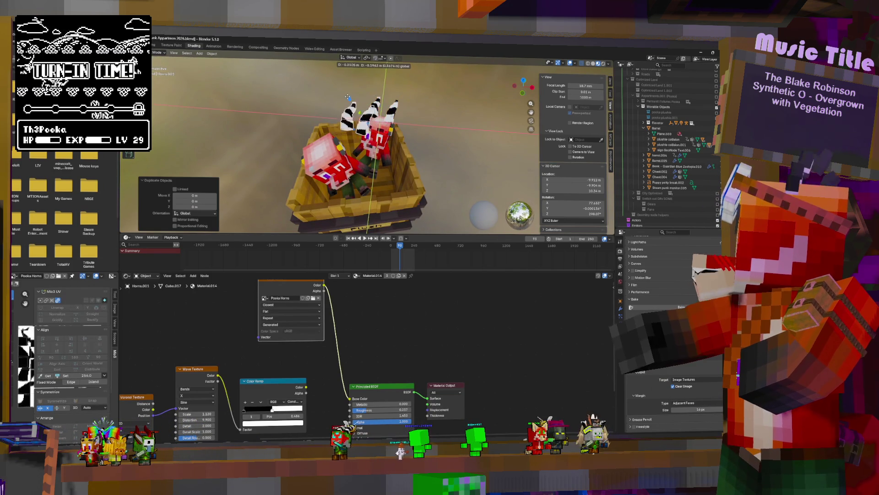
click(327, 138)
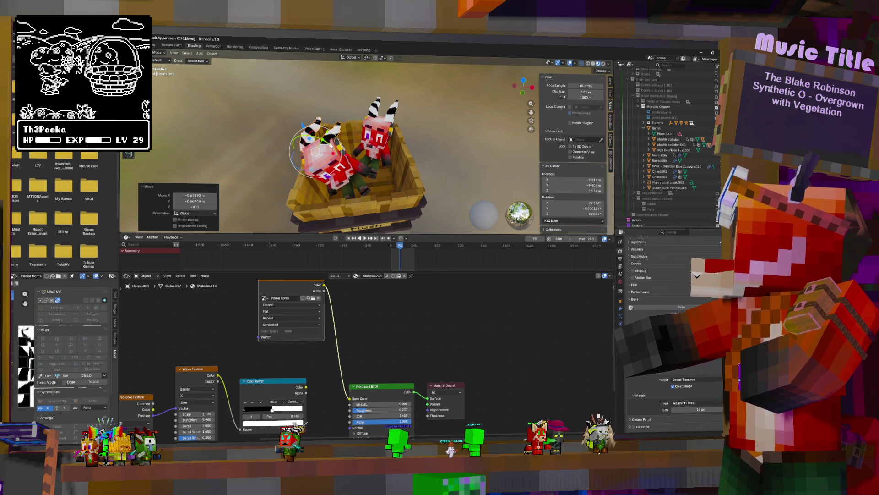
scroll(386, 134, up, 5)
scroll(386, 133, down, 5)
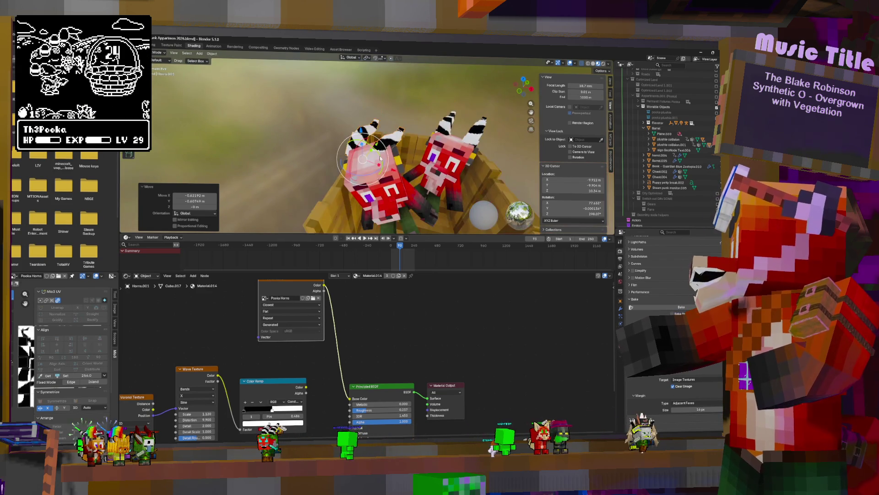
middle_drag(387, 133, 374, 145)
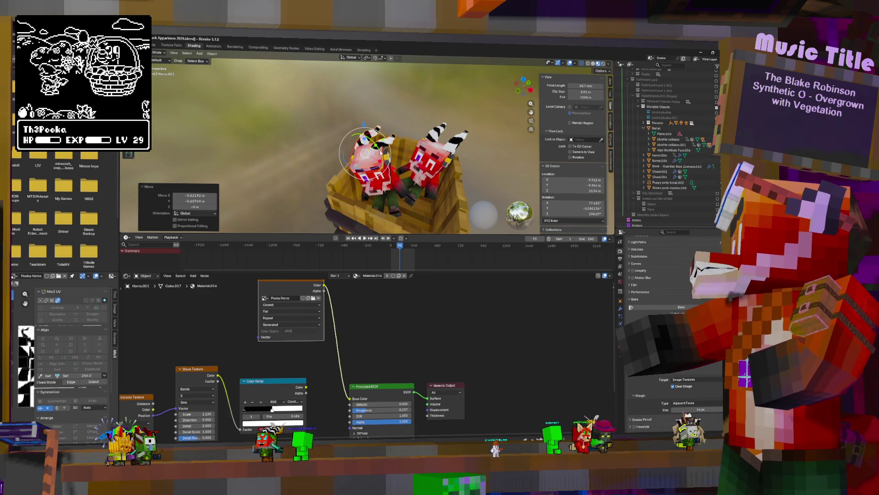
Rotate the copied horns -39.1° on Y, 42.7° on X, 65.1° on Z and -20.3° on Y, then reposition them.
key(r)
key(y)
click(359, 158)
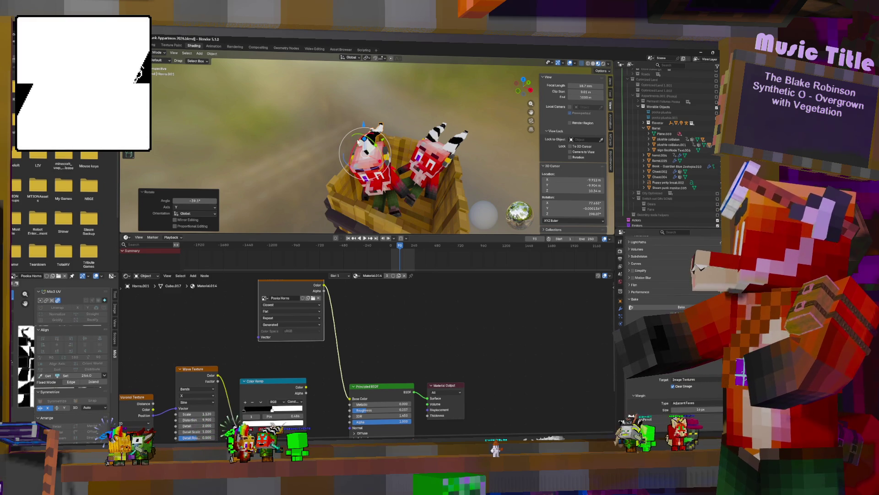
drag(357, 156, 367, 140)
click(368, 146)
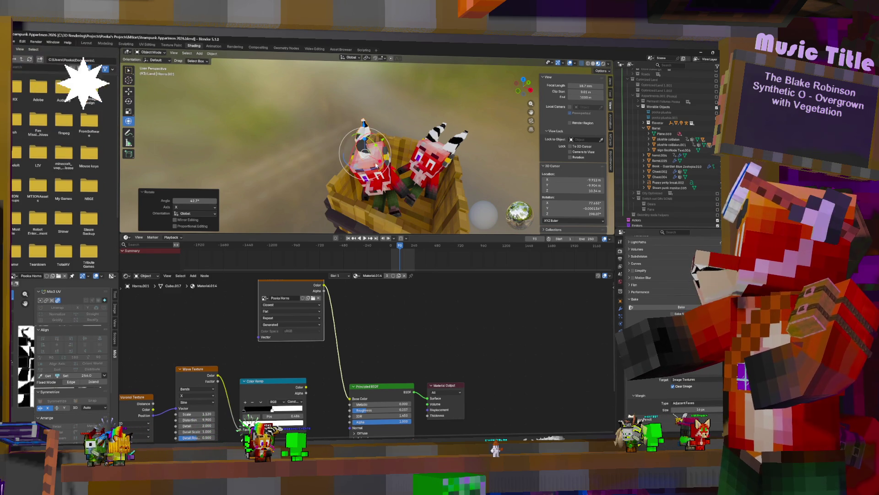
key(r)
key(z)
click(397, 147)
middle_drag(397, 148, 380, 149)
key(r)
key(y)
click(373, 133)
key(g)
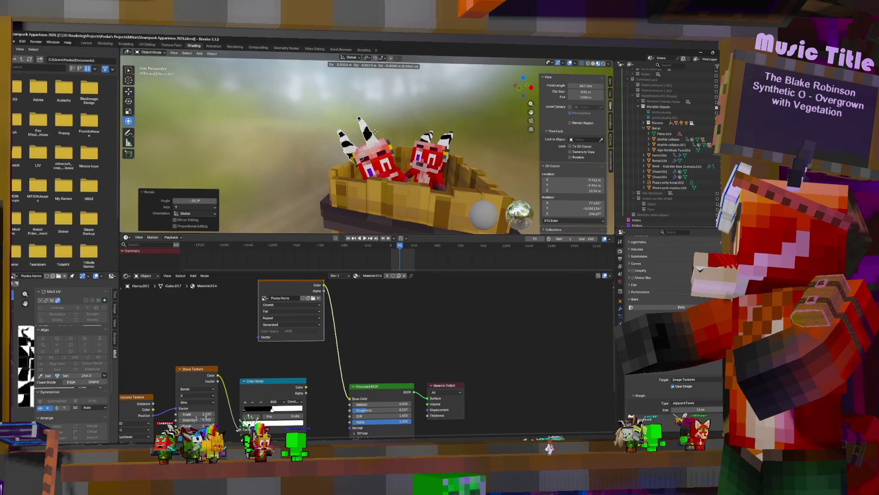
click(381, 130)
Switch to Local orientation and fine-tune the horns: -8.84° X, 14.6° Y, 4.56° Z, -1.43° X.
middle_drag(381, 129, 440, 125)
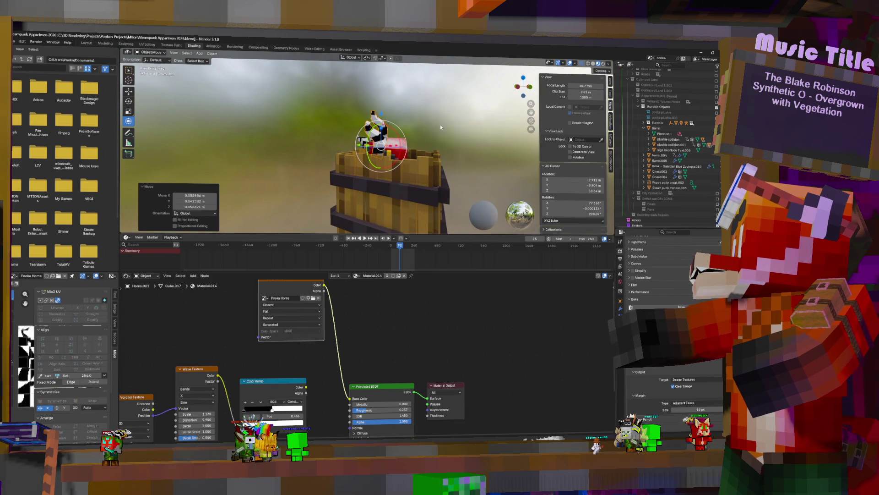
click(360, 59)
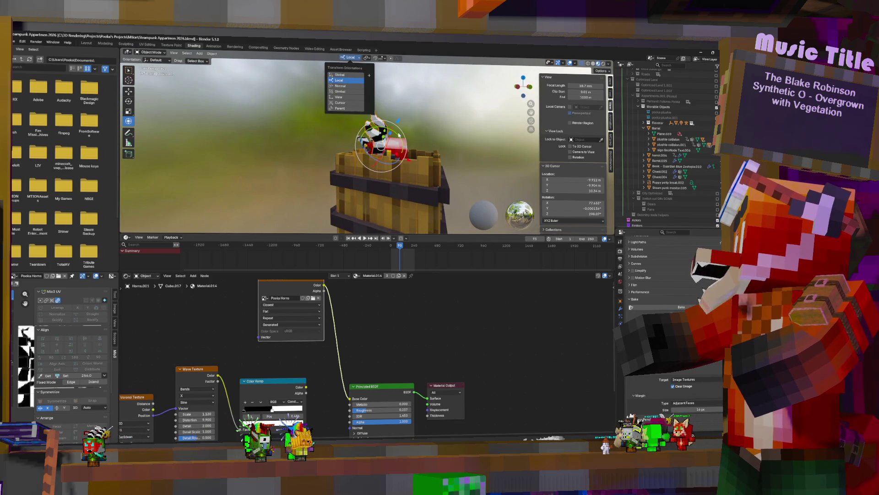
click(349, 81)
drag(401, 136, 392, 129)
middle_drag(392, 129, 391, 139)
drag(380, 129, 383, 133)
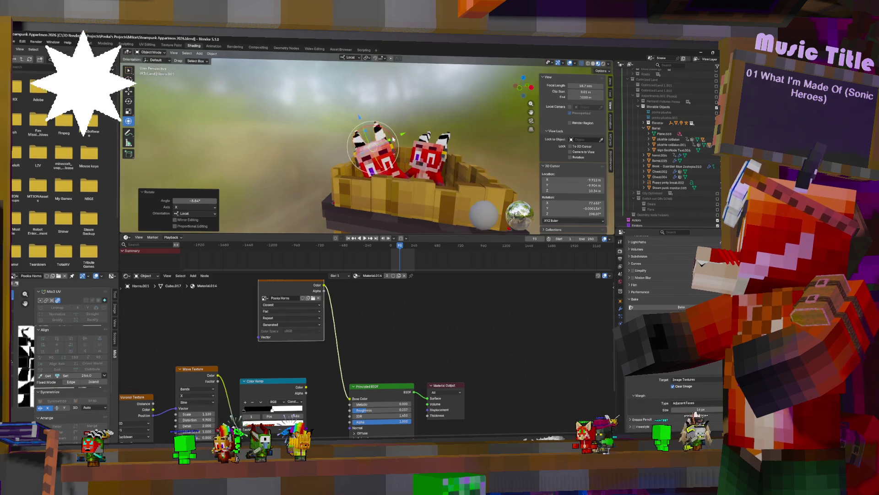
middle_drag(383, 133, 443, 132)
drag(398, 146, 391, 150)
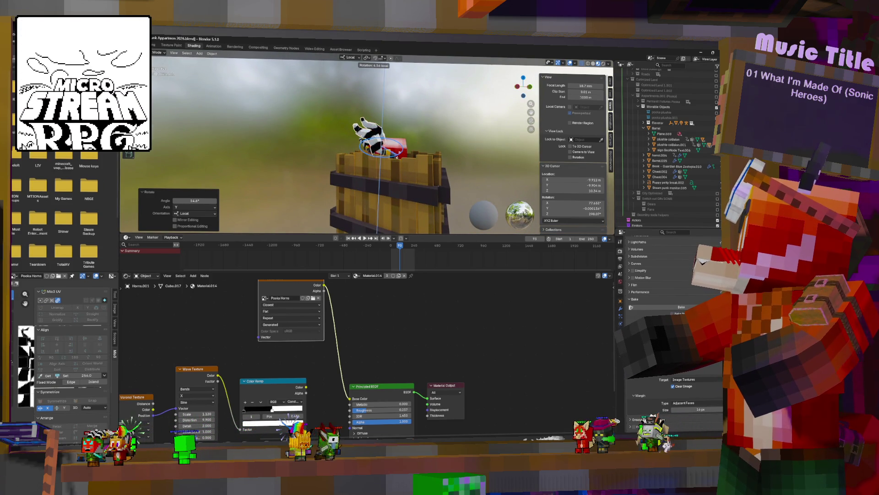
middle_drag(391, 150, 381, 131)
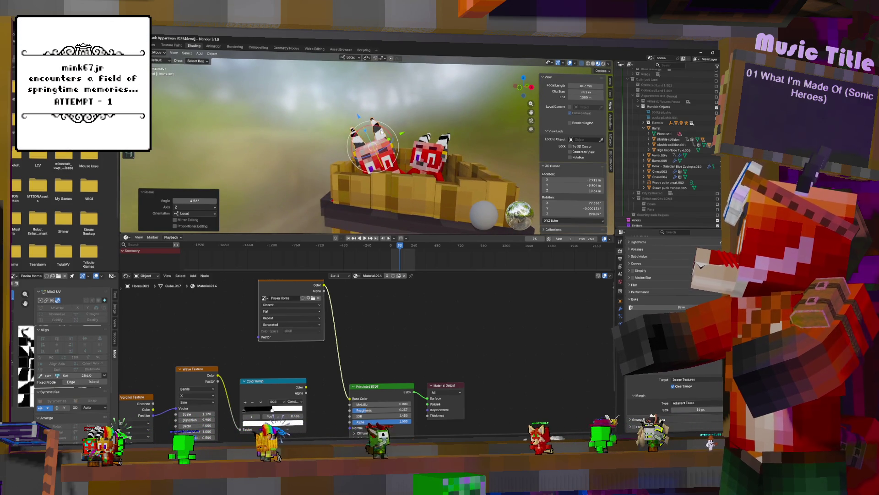
drag(385, 132, 386, 130)
click(387, 130)
mouse_move(386, 130)
middle_down()
mouse_move(447, 157)
mouse_move(421, 163)
mouse_move(441, 137)
mouse_move(395, 149)
middle_up()
Shift the copied horns 0.0795 m along their local X axis.
key(g)
key(x)
click(422, 152)
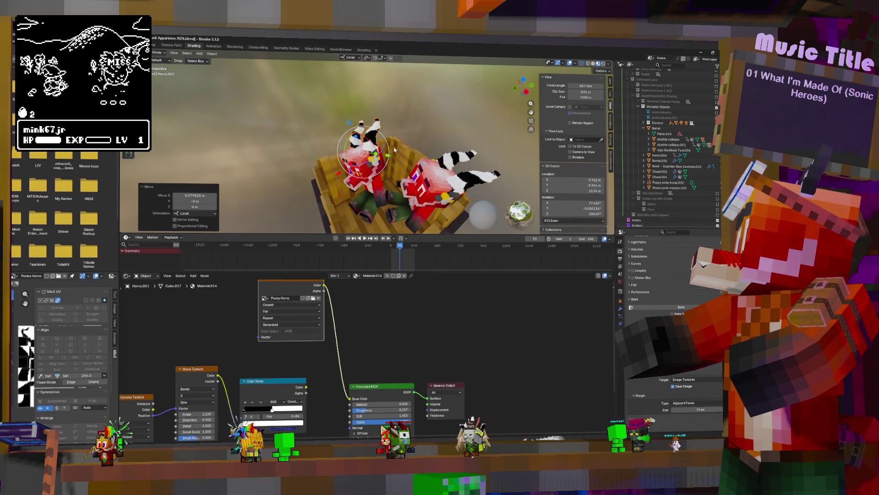
Check several plush and log pieces, then select the fox head's snout to show its material.
click(362, 173)
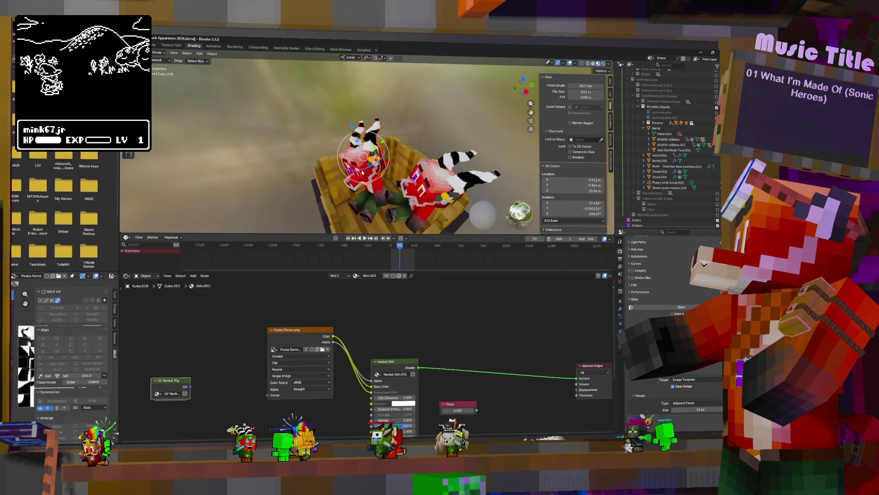
click(357, 206)
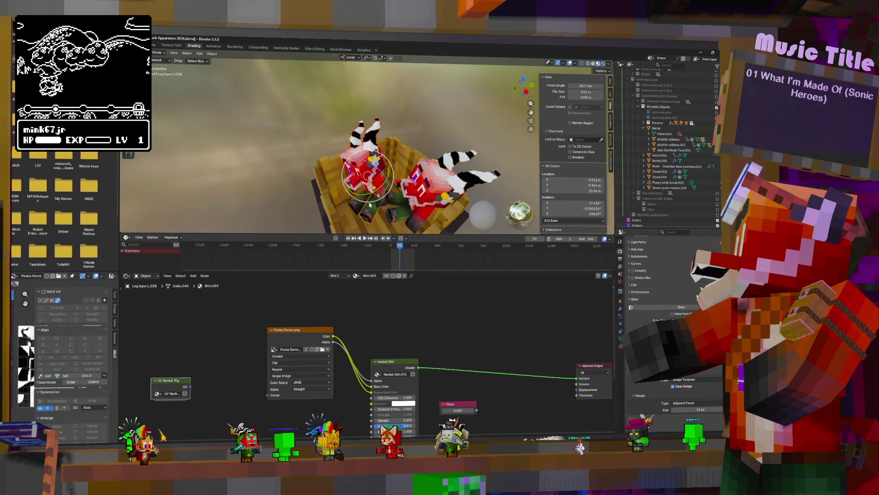
click(381, 167)
click(373, 169)
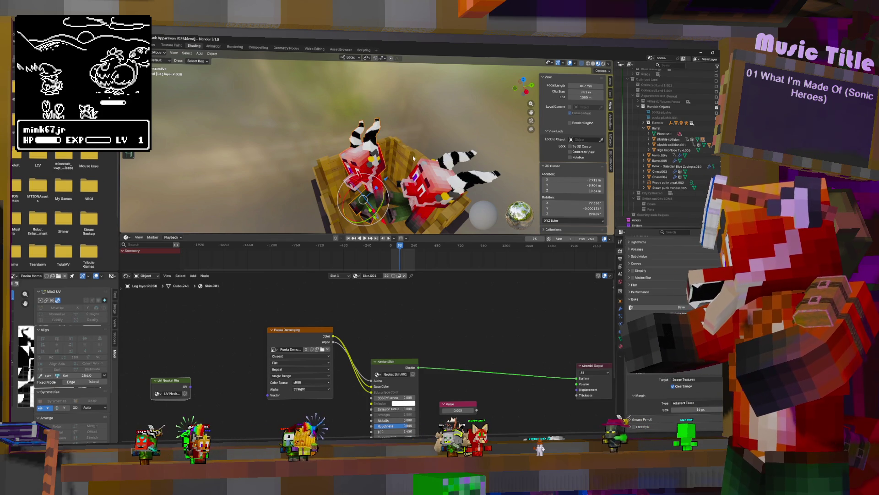
mouse_move(413, 158)
middle_down()
mouse_move(401, 152)
mouse_move(411, 152)
middle_up()
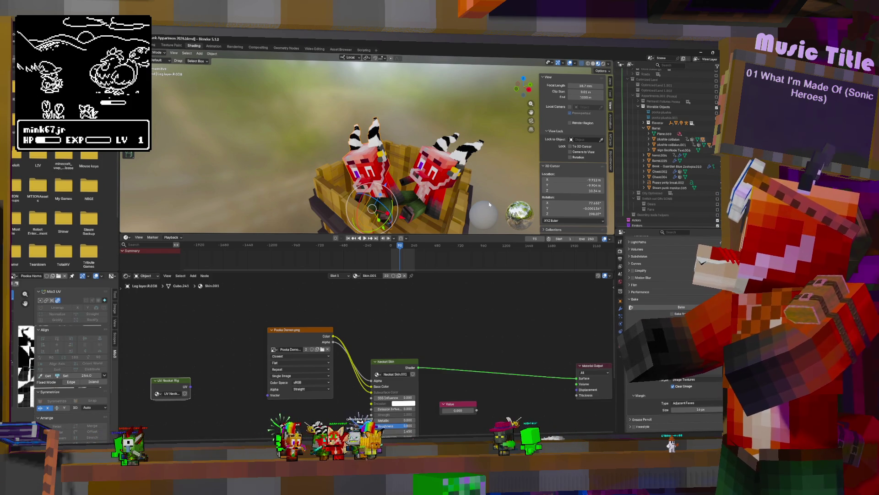
click(378, 195)
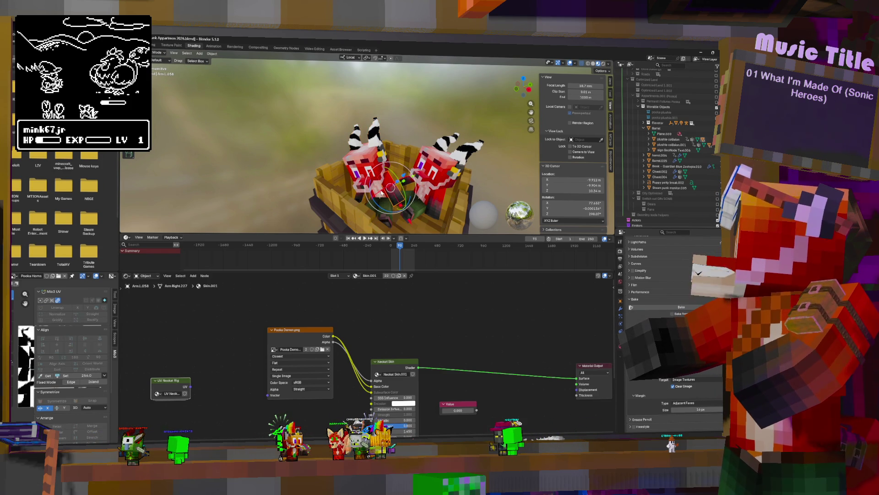
click(381, 197)
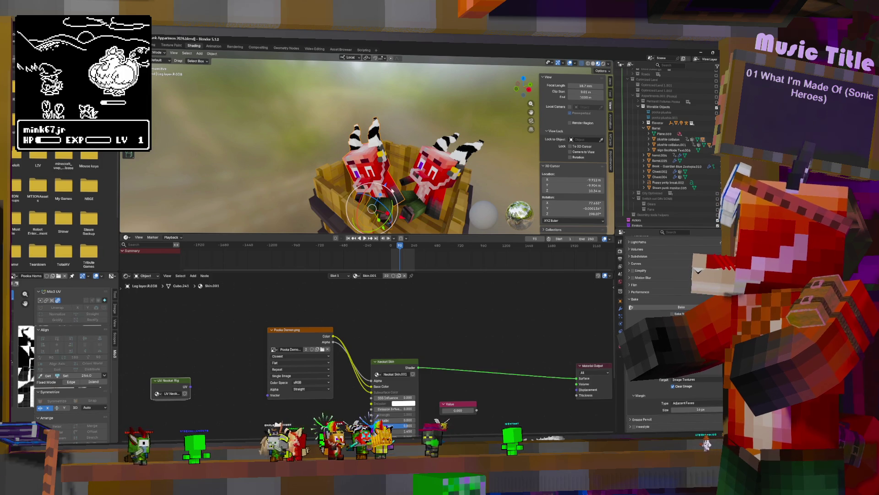
middle_drag(376, 200, 358, 182)
click(358, 182)
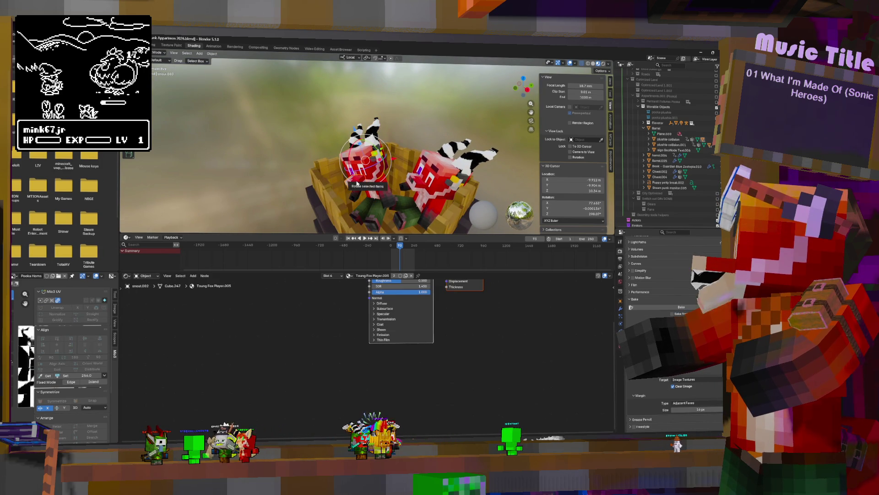
Frame the Skin.snout.001 material nodes, then select the fox's leg piece to show its Neokat Skin material.
key(Home)
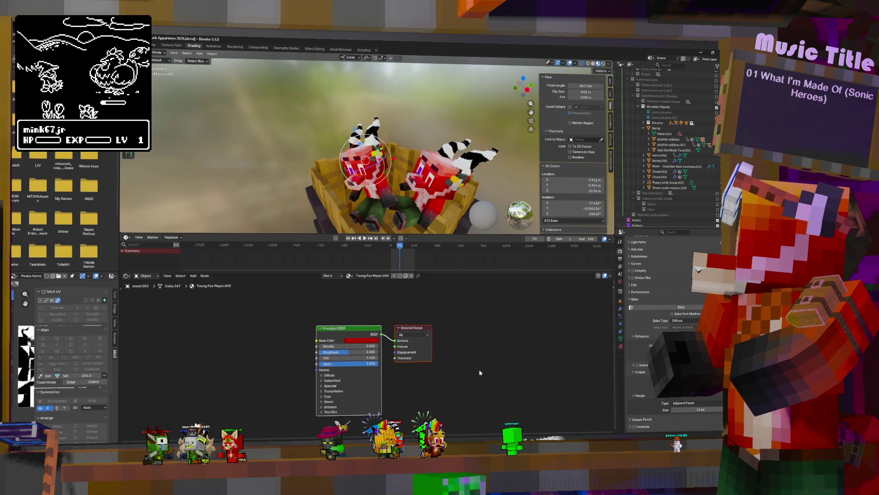
click(621, 346)
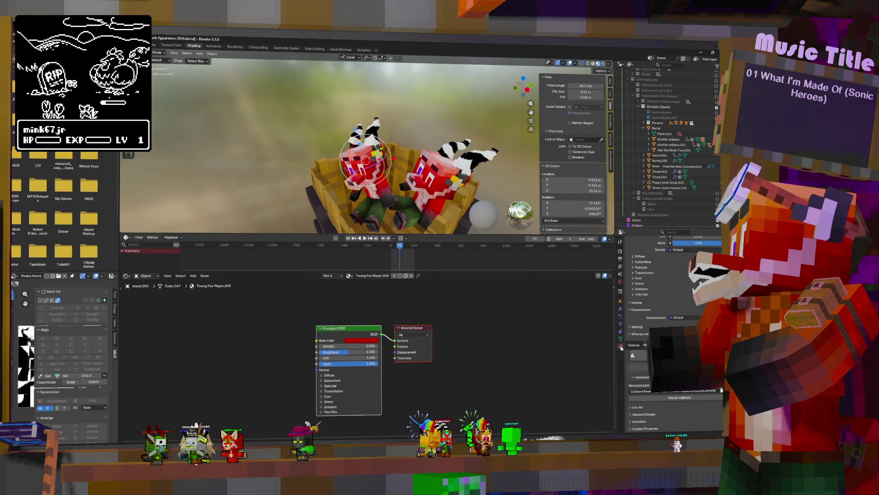
scroll(664, 311, up, 5)
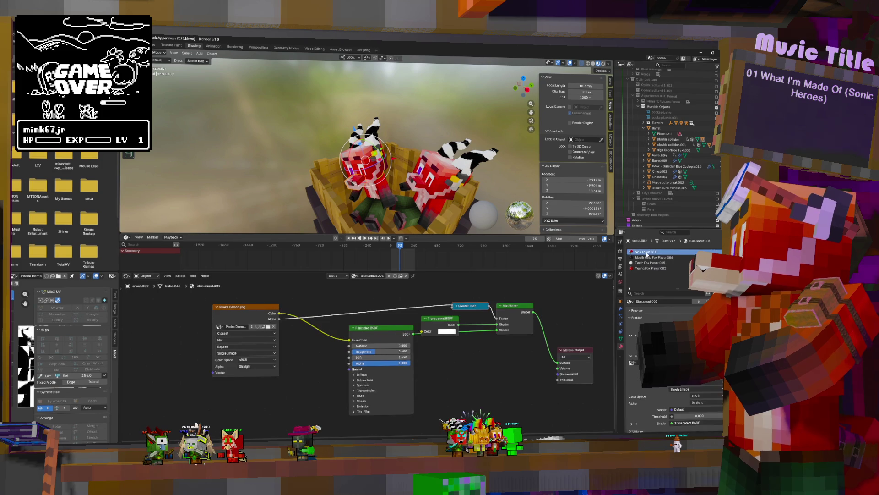
click(646, 252)
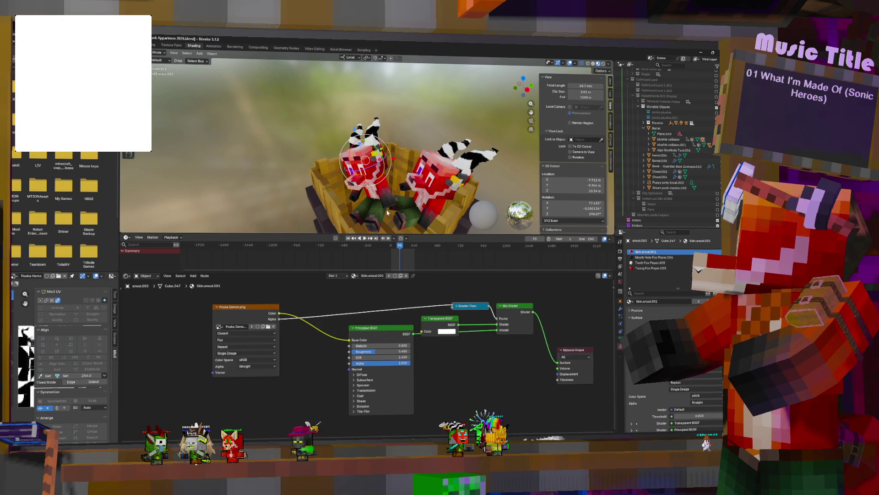
click(375, 180)
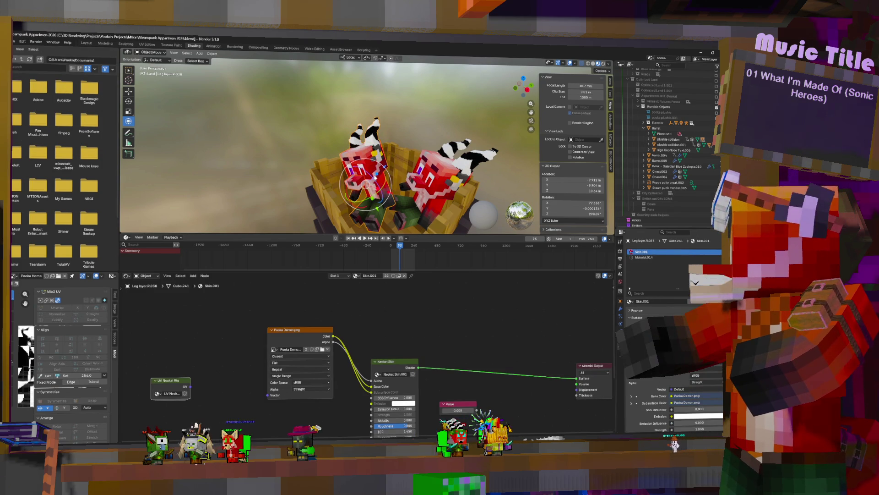
click(374, 180)
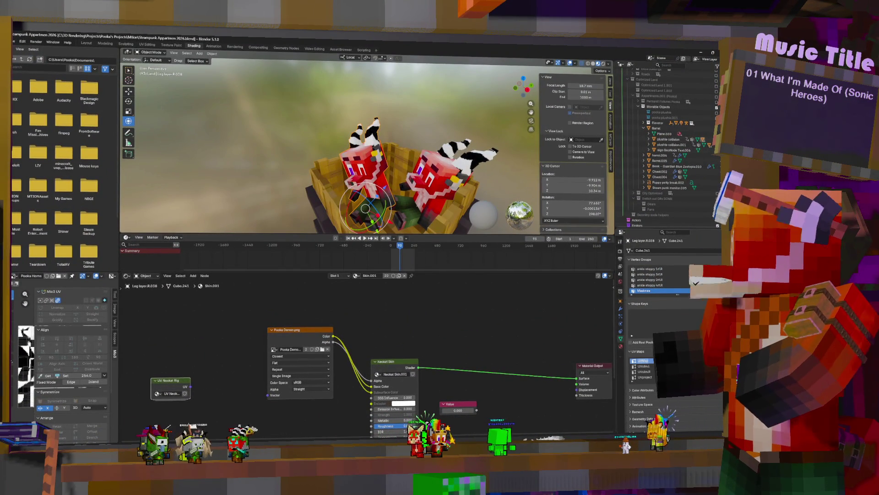
Inspect the fox's snout, leg piece and eyebrow, briefly entering and leaving the eyebrow's Edit Mode.
click(357, 182)
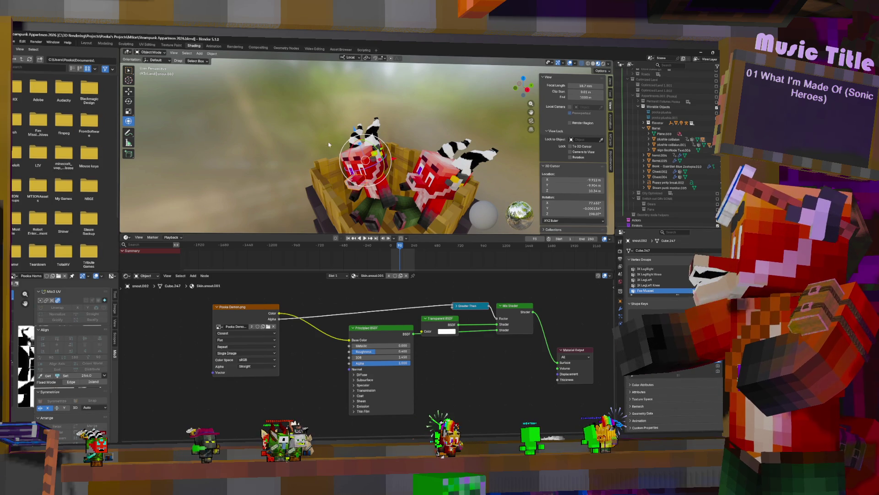
click(364, 152)
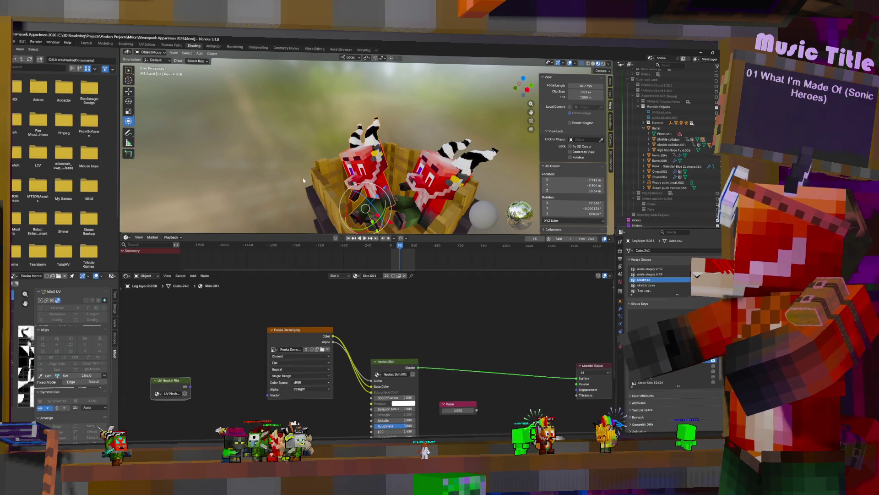
scroll(362, 170, up, 6)
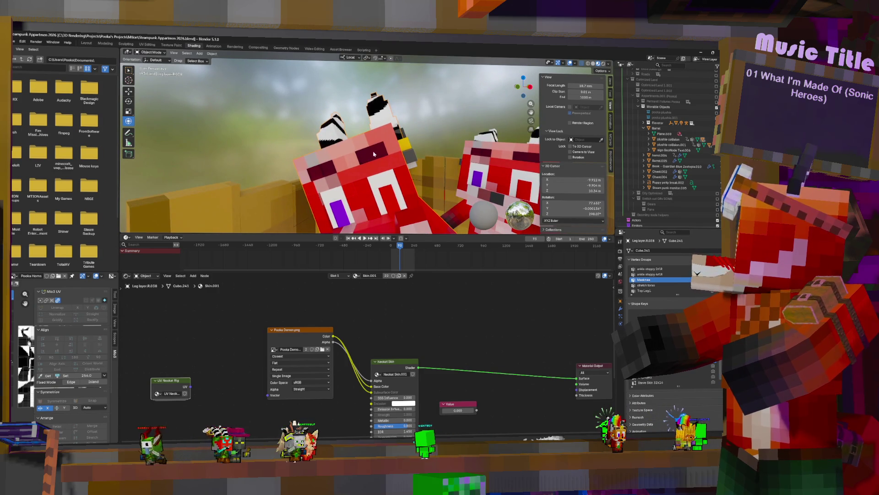
click(373, 161)
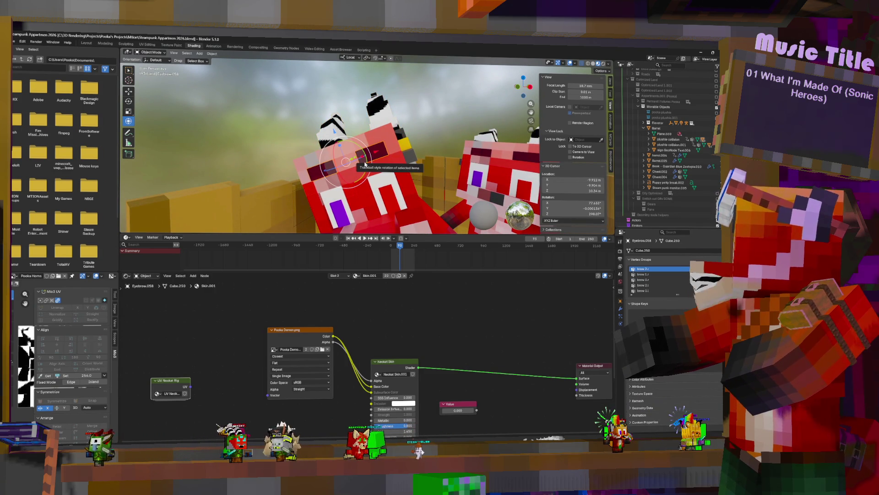
key(Tab)
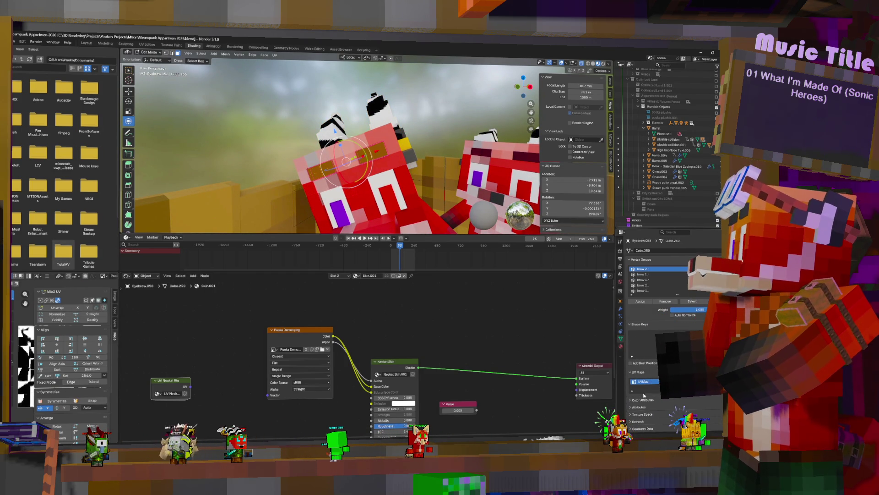
key(Tab)
click(399, 163)
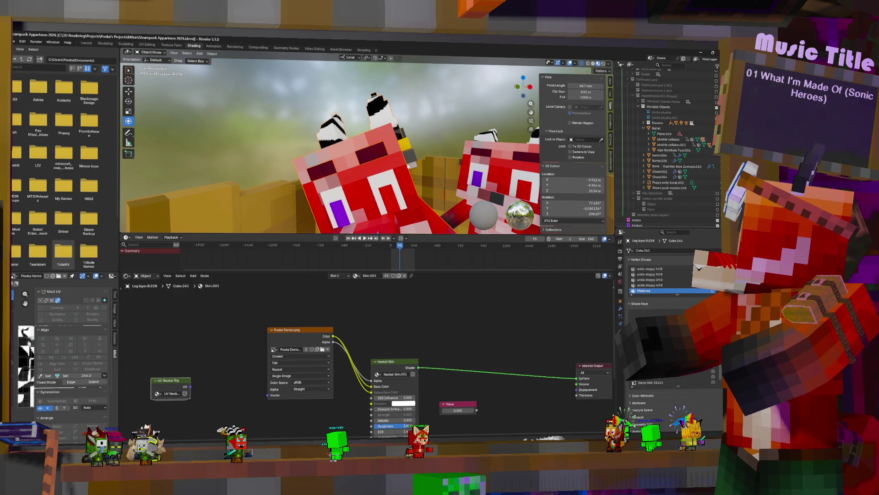
Select the fox Player Mesh Fox.021 and tilt it into a new pose.
middle_drag(399, 163, 410, 177)
click(387, 157)
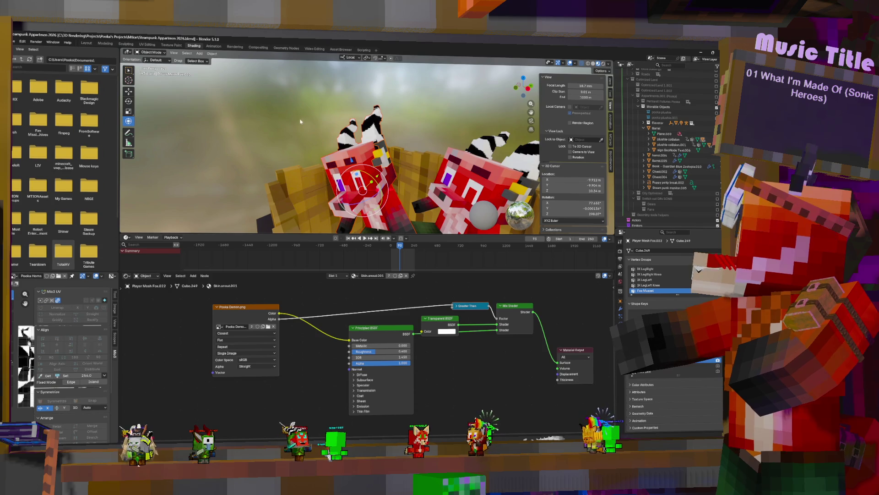
middle_drag(353, 96, 367, 137)
click(399, 165)
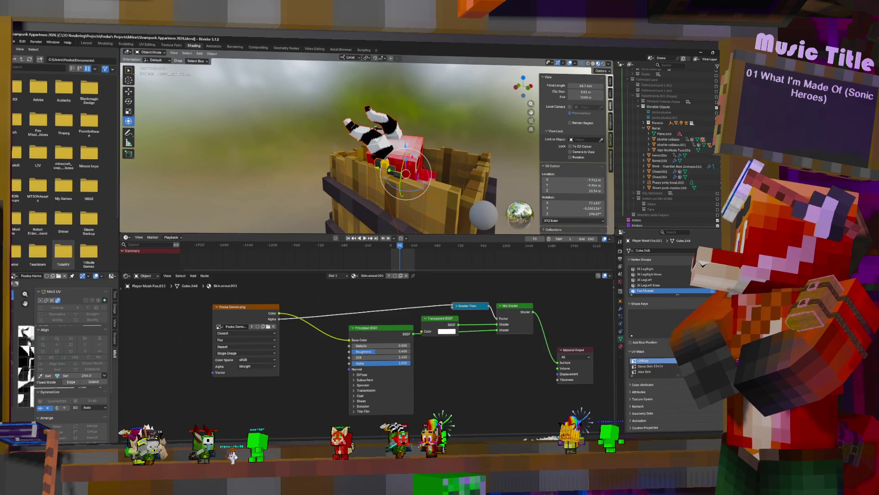
mouse_move(456, 118)
middle_down()
mouse_move(387, 134)
mouse_move(429, 173)
middle_up()
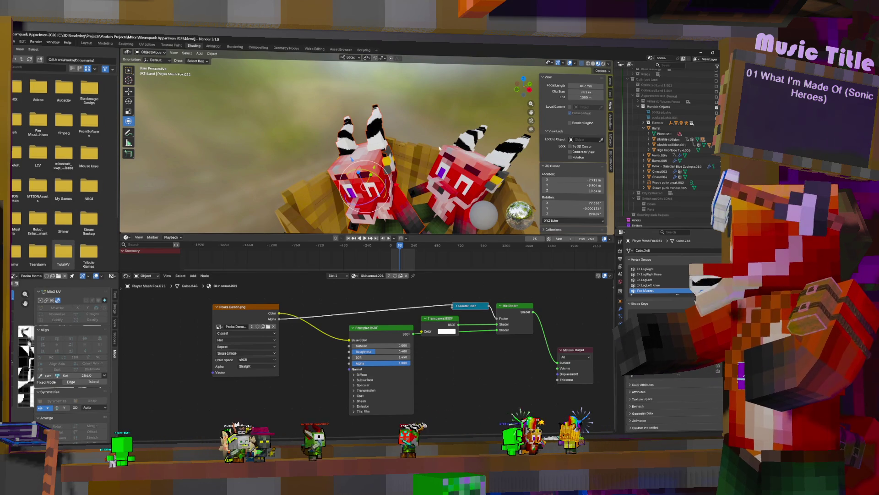
drag(371, 144, 367, 159)
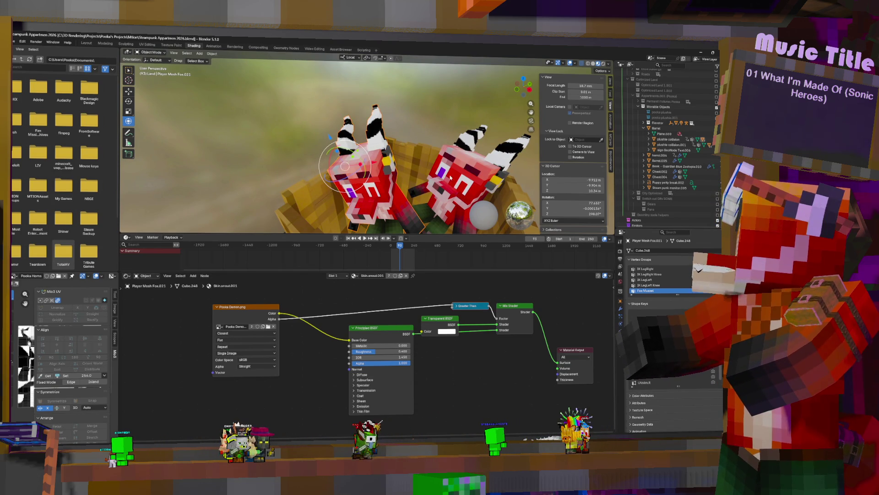
Inspect the right fox's body, horns, Player Mesh Fox.024 and arm, then deselect everything.
mouse_move(450, 177)
middle_down()
mouse_move(482, 171)
mouse_move(421, 188)
middle_up()
scroll(421, 188, up, 3)
click(433, 175)
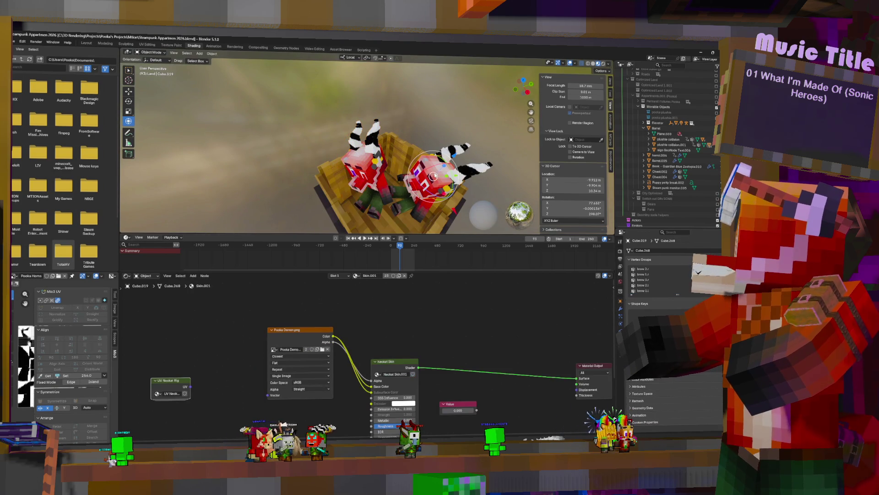
click(468, 170)
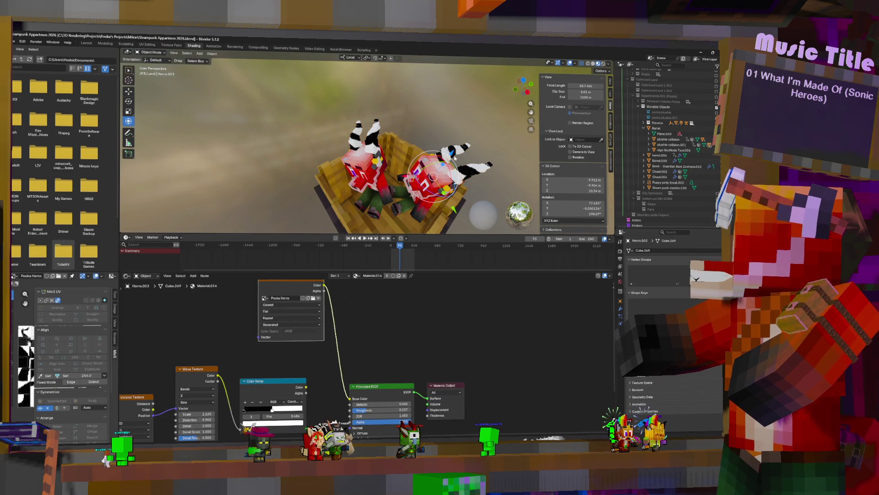
click(438, 192)
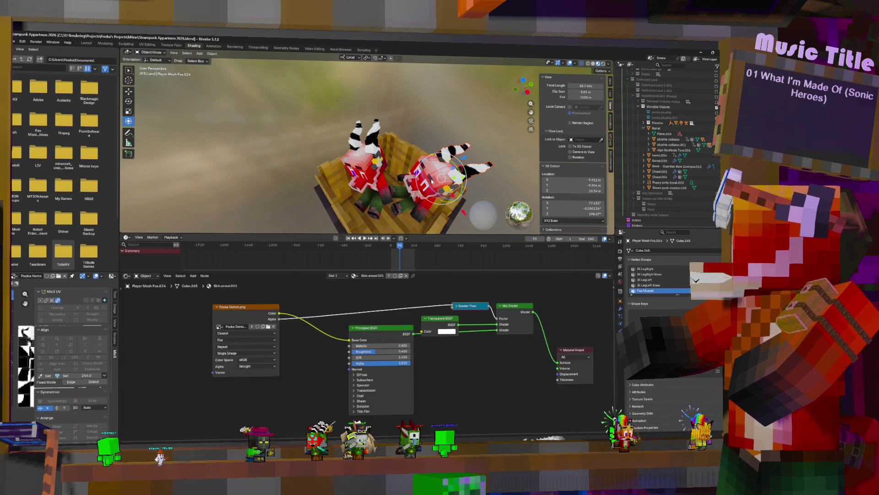
click(428, 174)
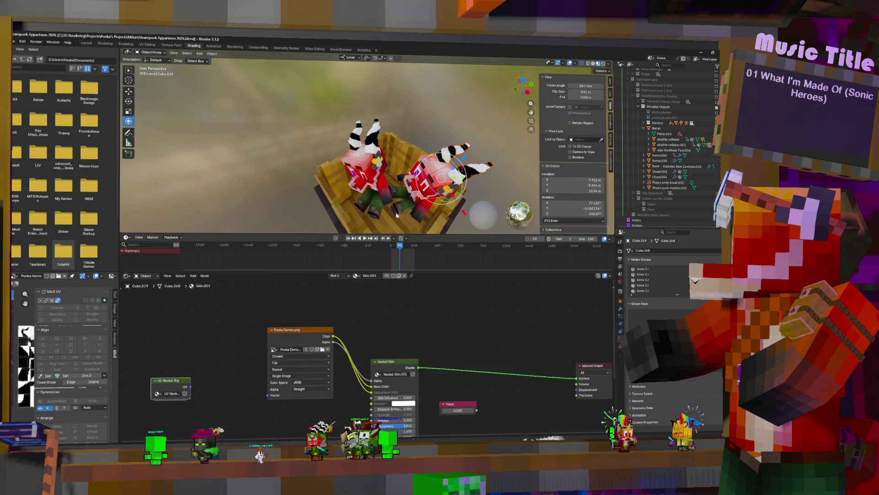
click(406, 183)
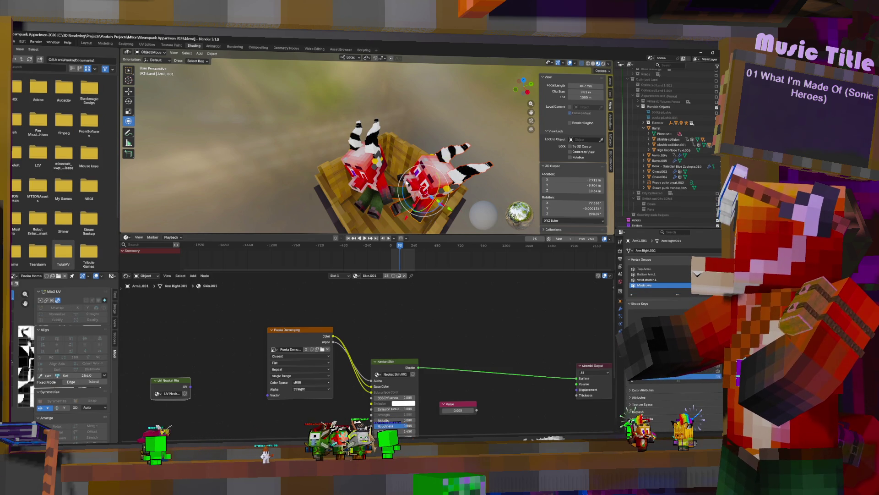
mouse_move(402, 179)
middle_down()
mouse_move(397, 151)
mouse_move(472, 163)
mouse_move(457, 162)
middle_up()
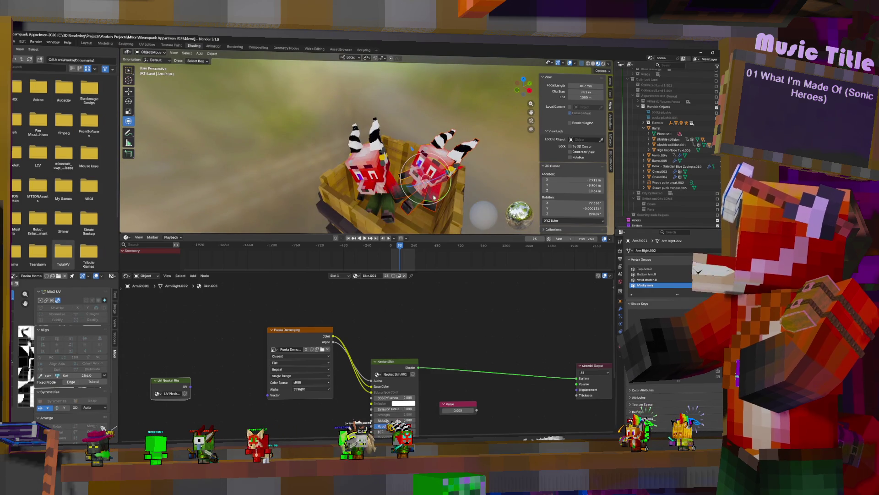
middle_drag(445, 166, 441, 187)
key(alt+a)
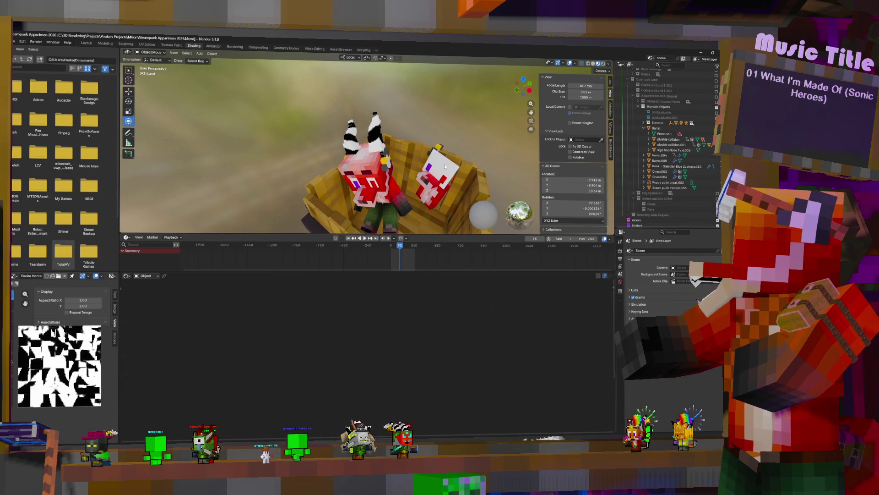
Hide the white and red plushies on the barrel rim and clear the selection.
key(h)
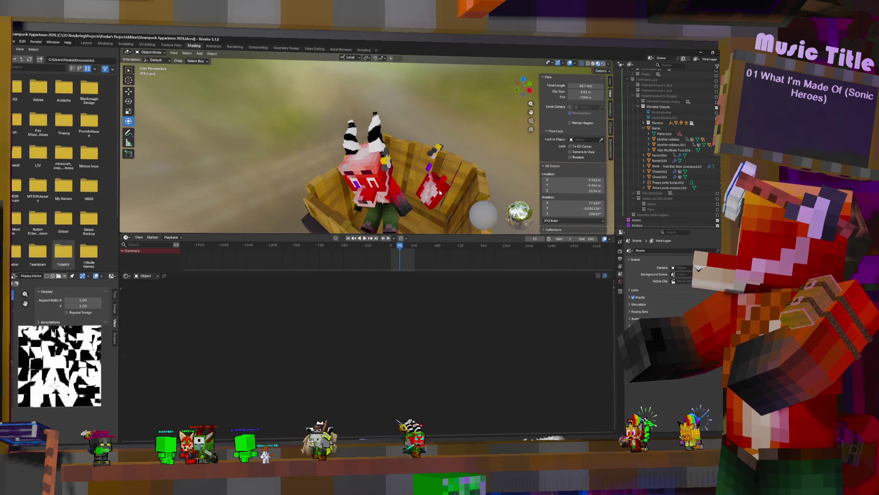
click(430, 185)
key(h)
click(431, 168)
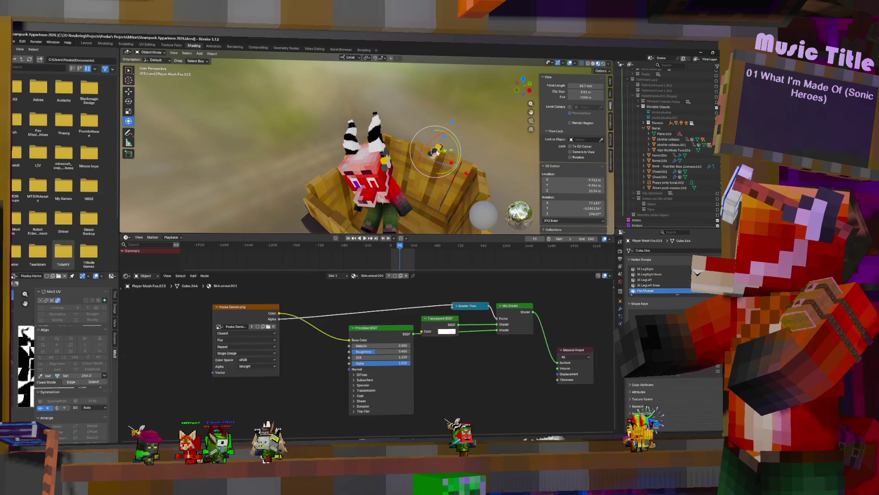
key(alt+a)
Select the fox's pupils, widen the Neokat Pupils node and show their Material Properties.
click(376, 188)
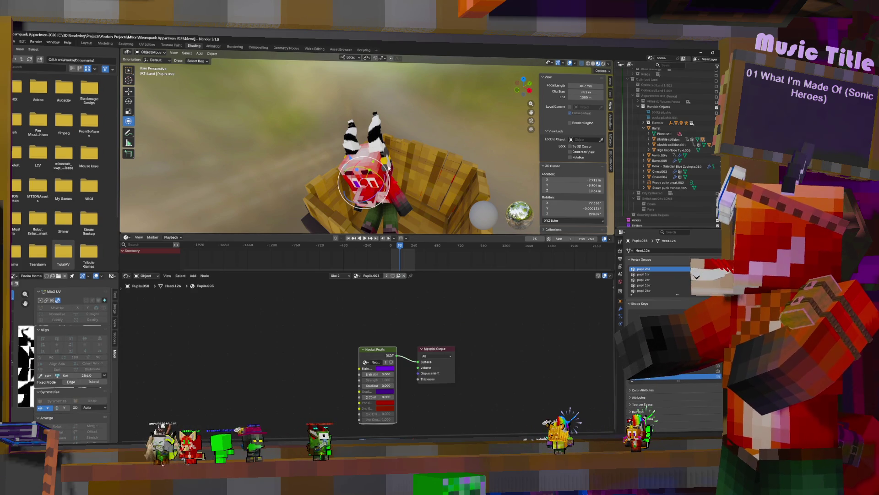
click(368, 166)
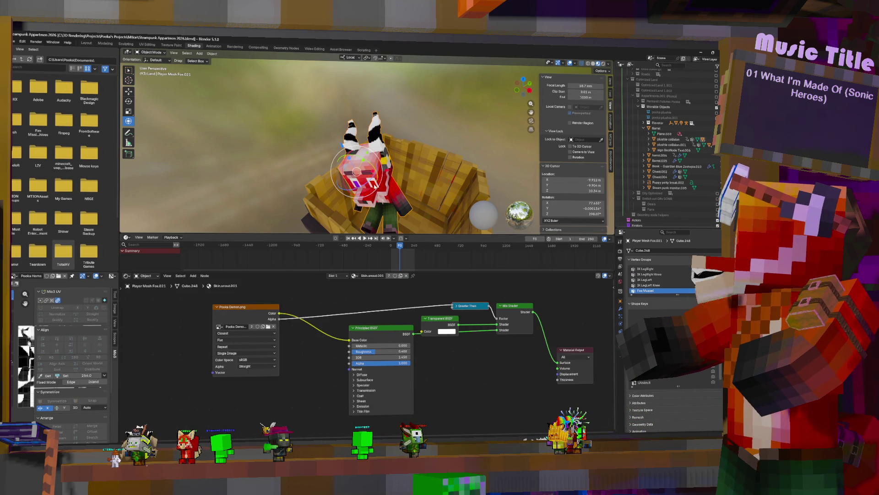
click(374, 186)
click(374, 186)
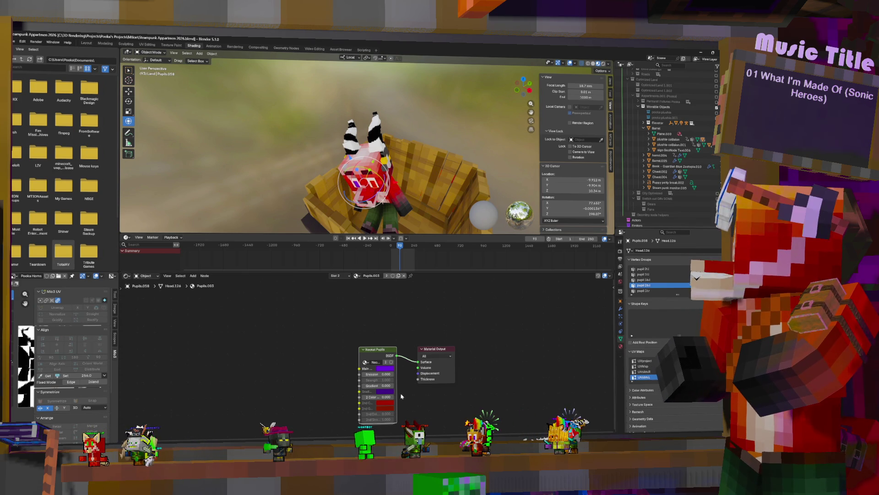
scroll(445, 420, up, 1)
scroll(418, 367, up, 3)
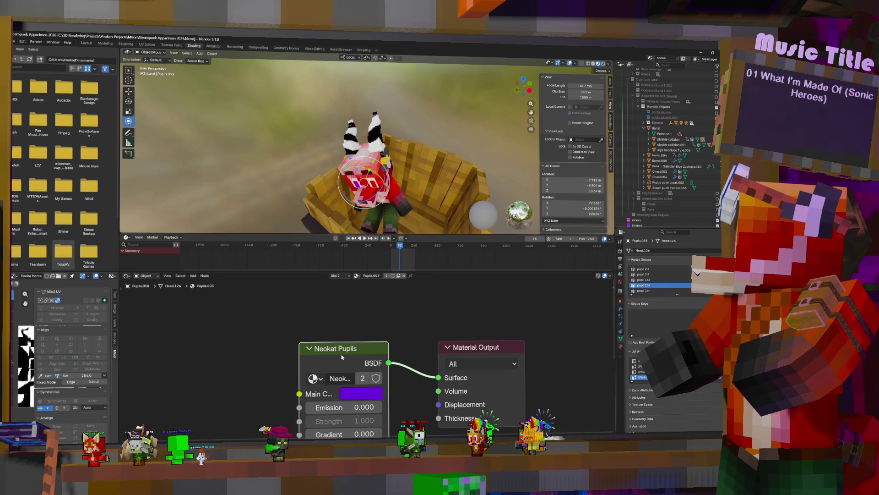
drag(301, 356, 167, 356)
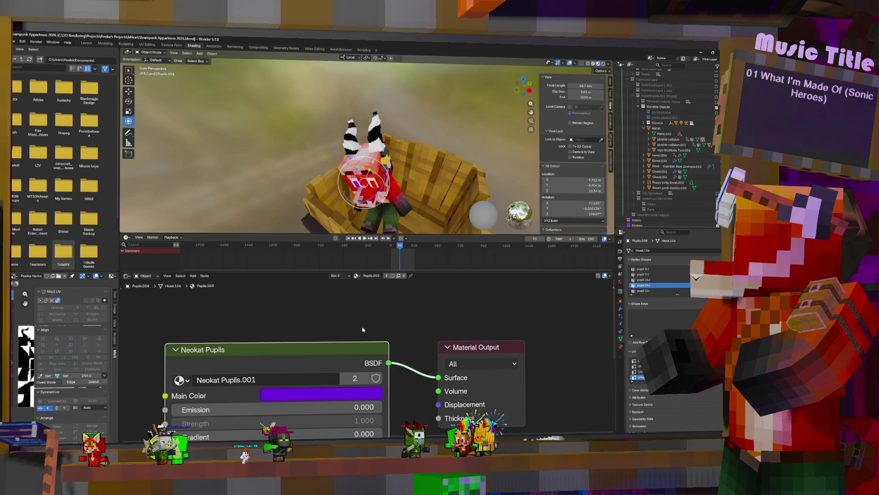
scroll(362, 332, down, 5)
scroll(404, 347, up, 2)
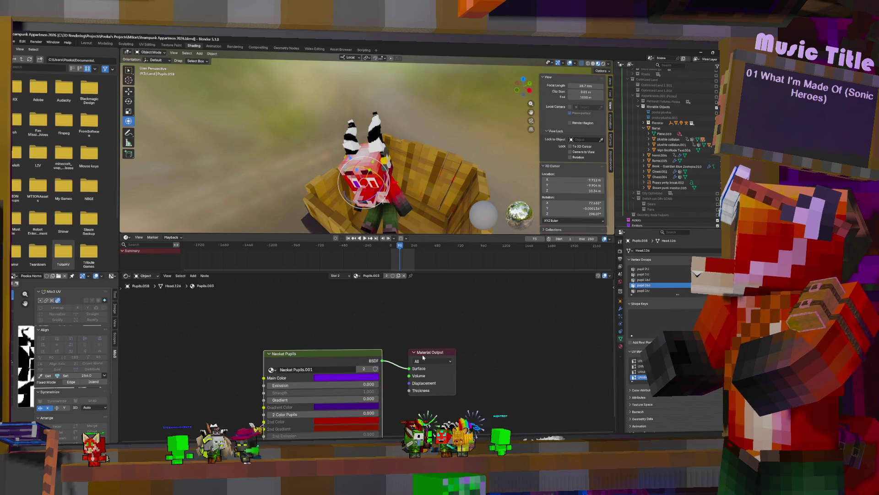
click(621, 348)
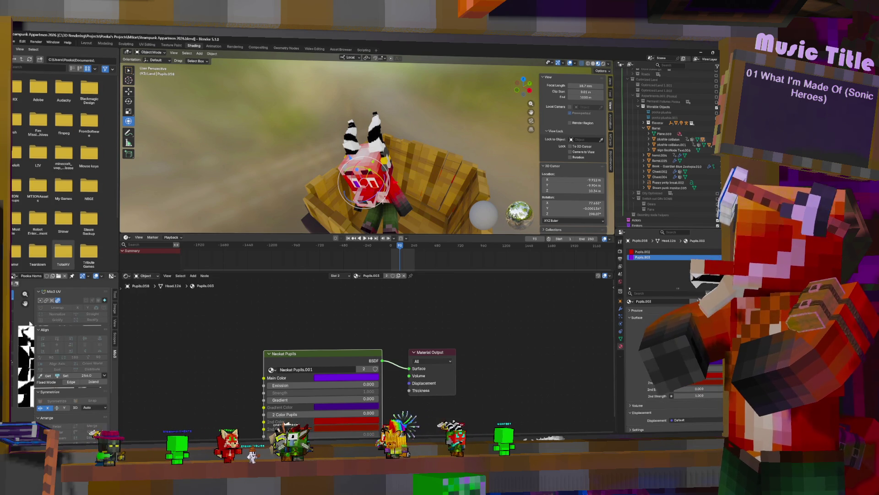
Display the Pooka Demon.png texture in the Image Editor.
click(115, 307)
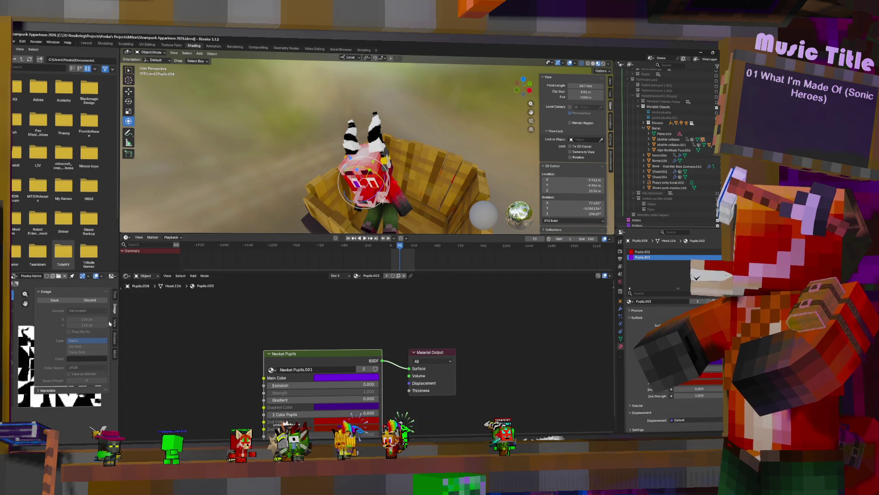
click(114, 295)
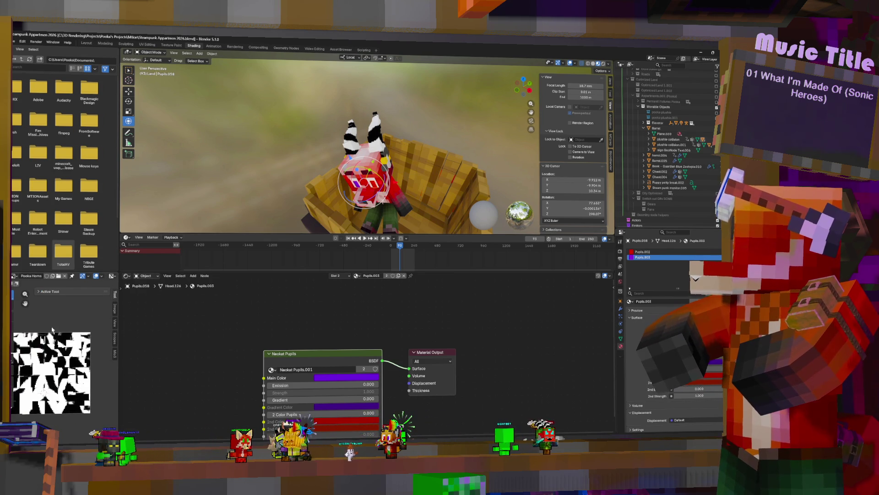
click(14, 276)
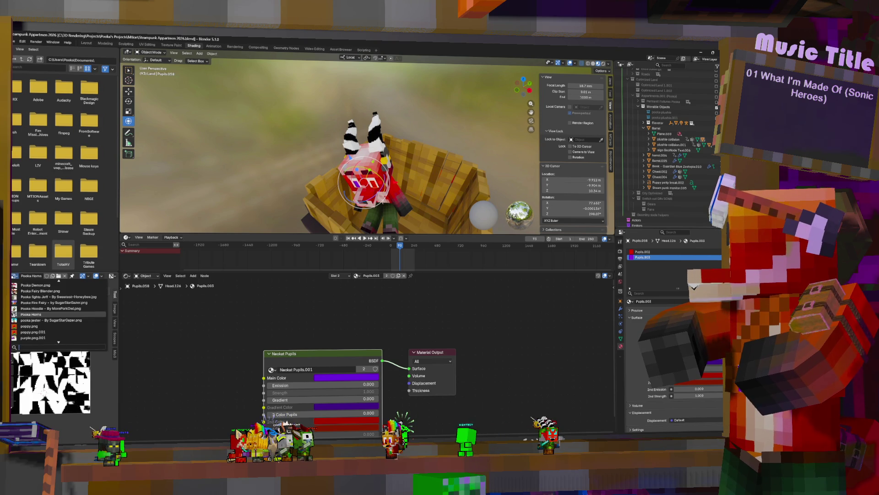
click(35, 285)
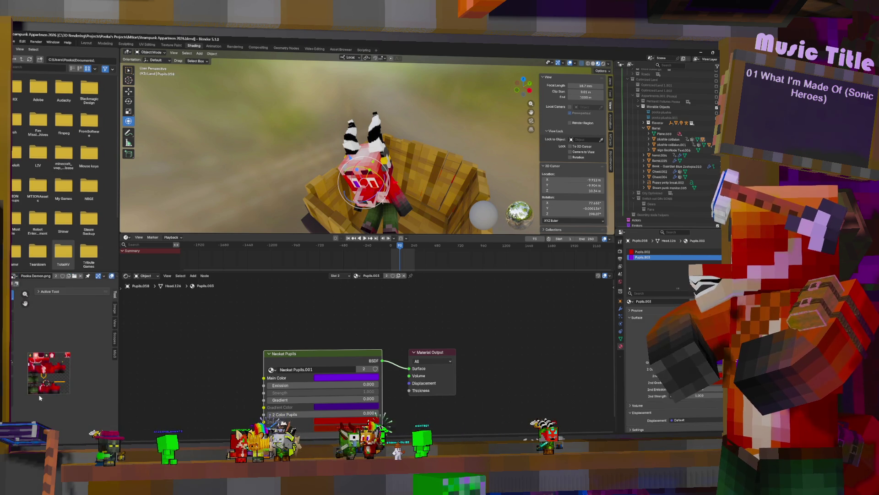
scroll(39, 398, up, 5)
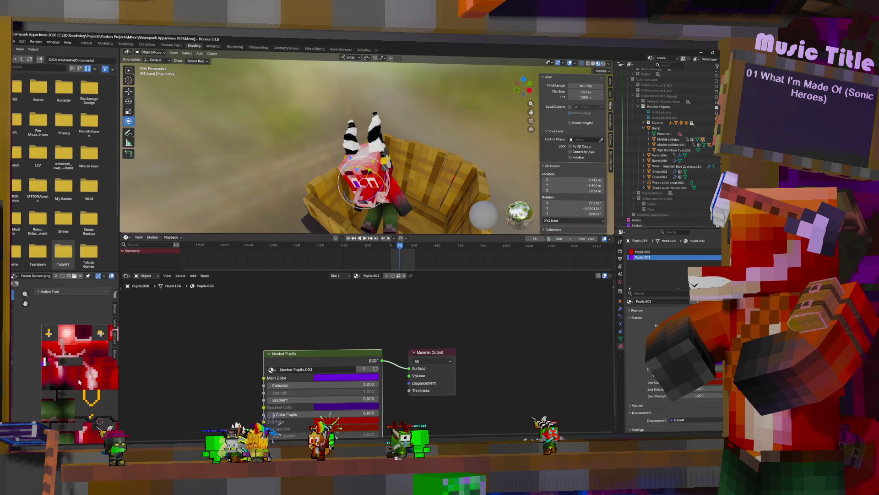
scroll(79, 382, up, 3)
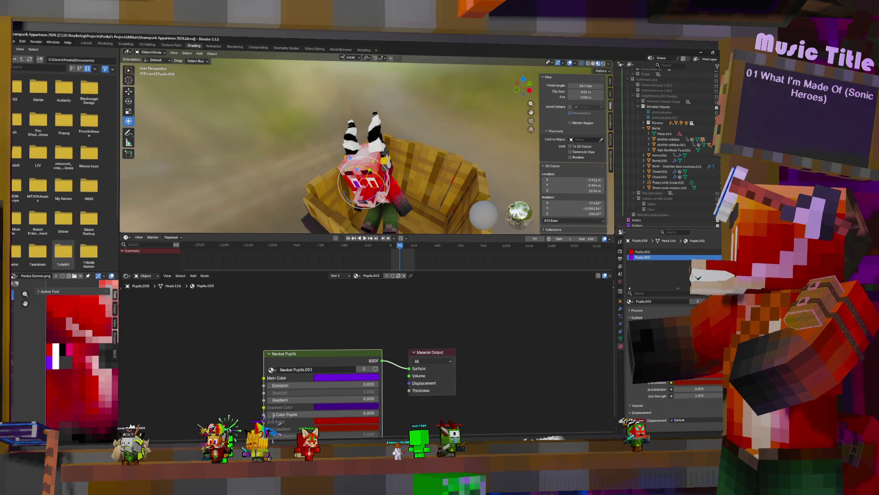
scroll(373, 211, up, 2)
Select the fox plushie, compare its Eyebrows.001 and Skin.snout.001 materials, and enter Edit Mode.
middle_drag(373, 211, 374, 166)
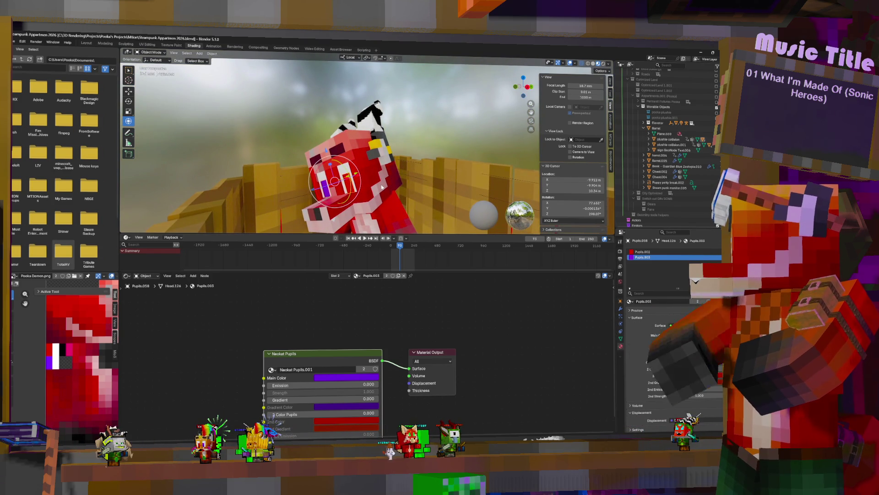
click(381, 187)
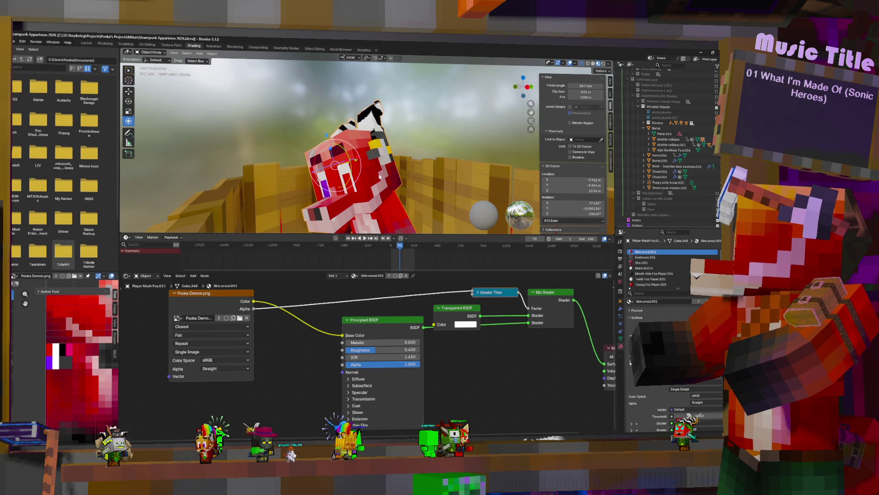
click(647, 257)
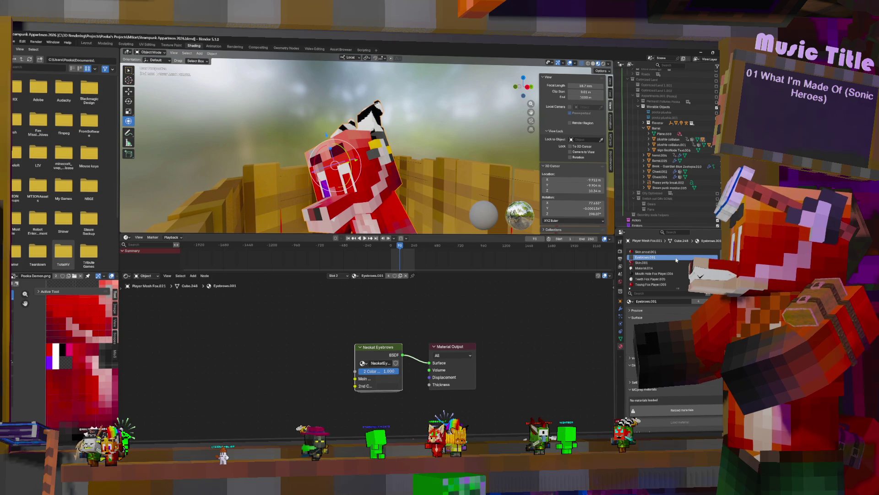
click(662, 253)
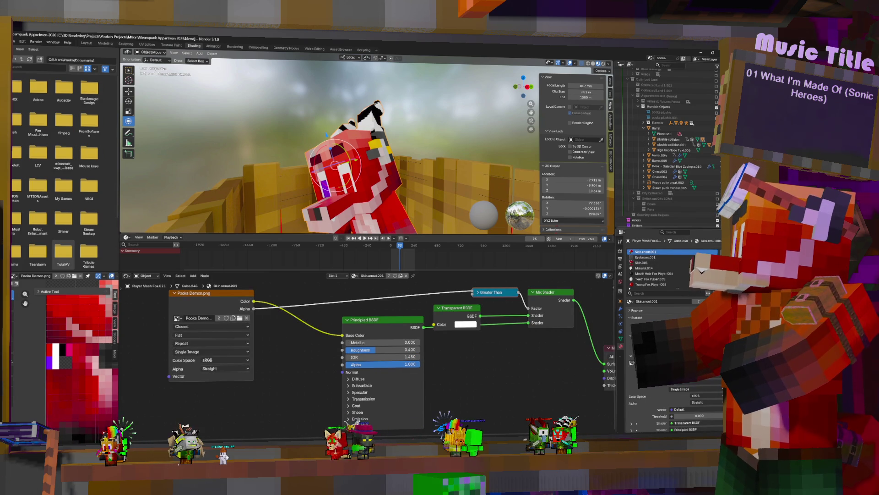
click(651, 257)
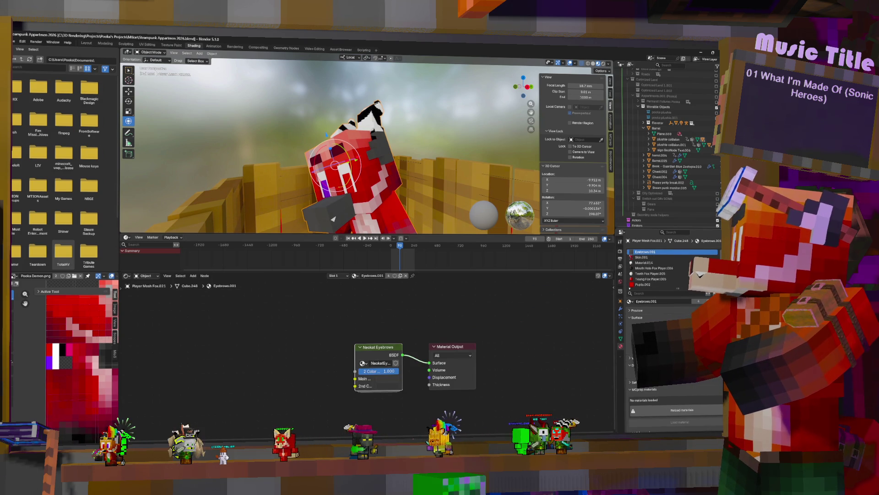
click(406, 168)
key(Tab)
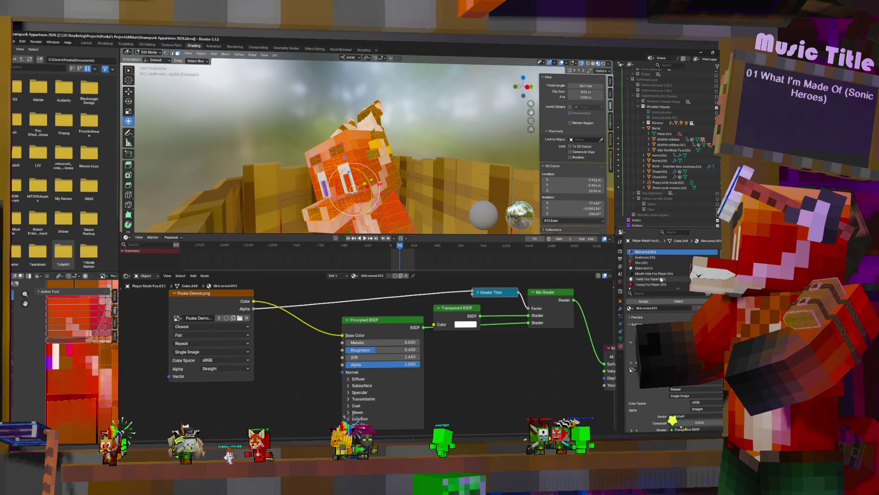
Open the Skin.001 material's nodes and add a Principled BSDF beside the Pooka Demon texture.
click(651, 264)
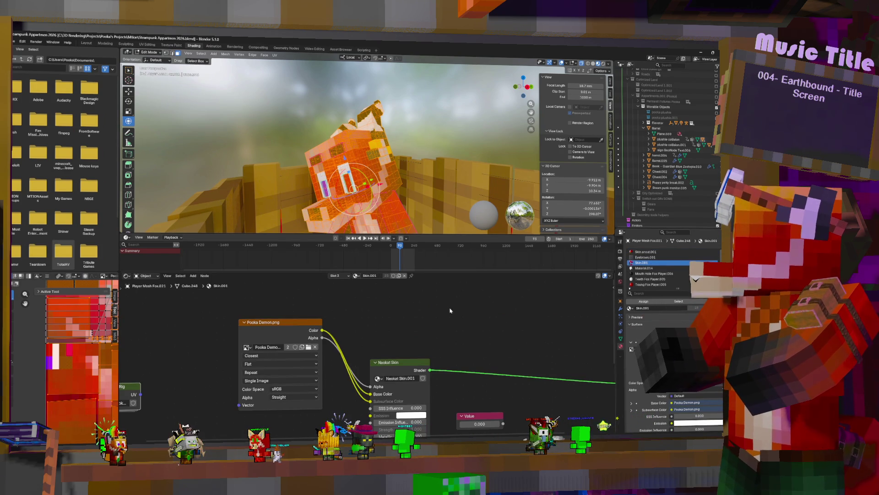
key(Home)
scroll(470, 375, up, 2)
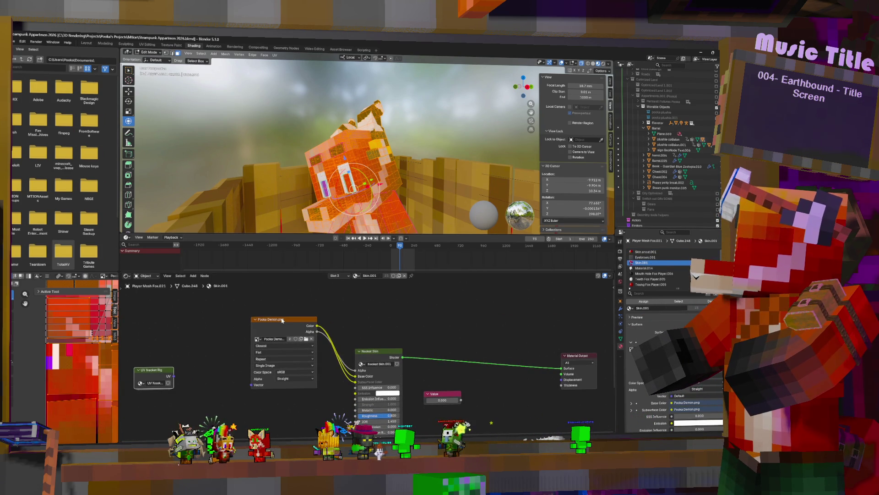
click(283, 320)
key(shift+a)
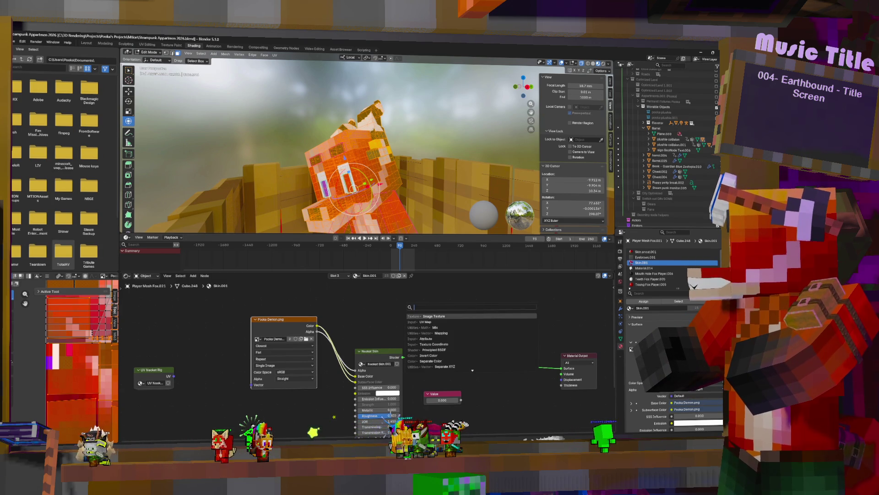
text(prin)
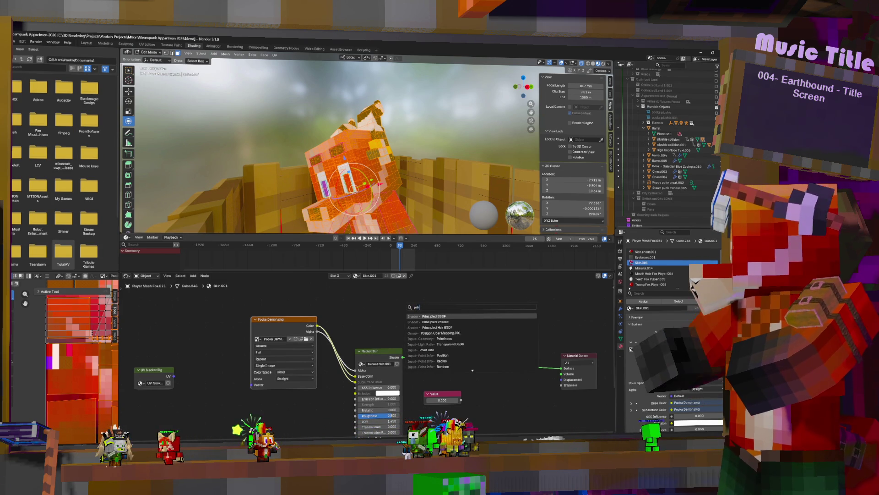
key(Return)
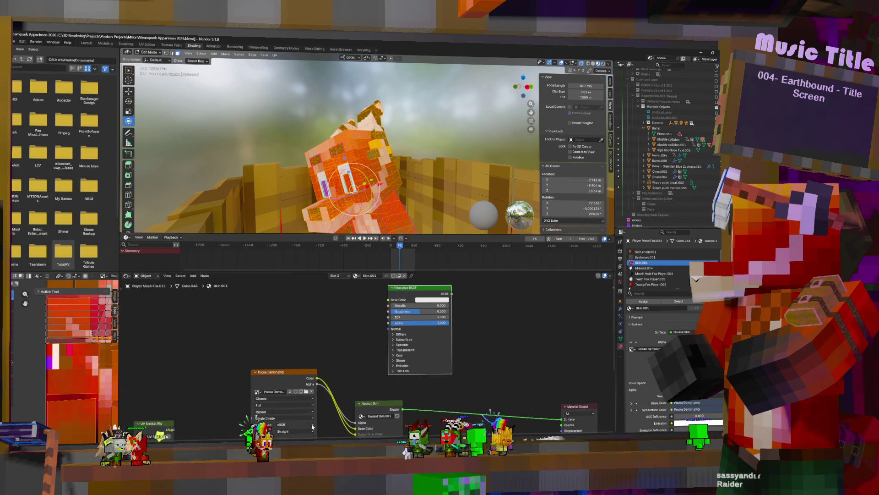
Link texture Color to Base Color and BSDF to Surface, then assign Skin.001 to the head faces.
drag(371, 306, 389, 299)
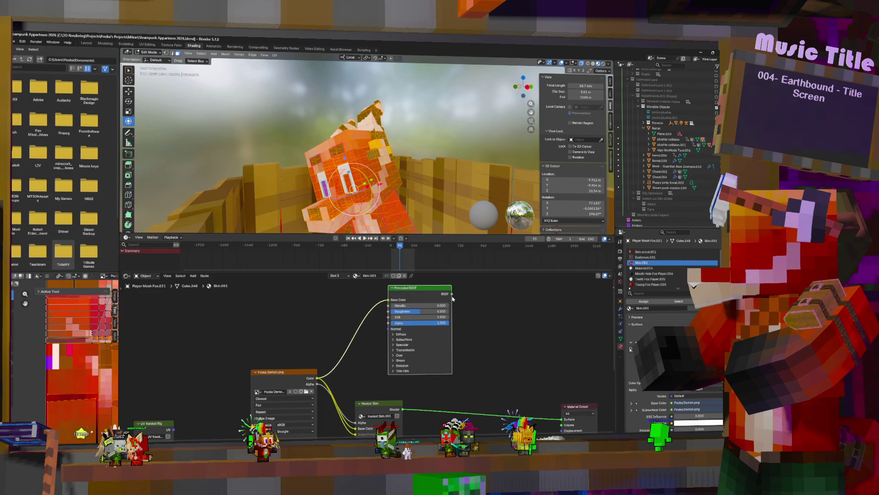
drag(556, 420, 561, 419)
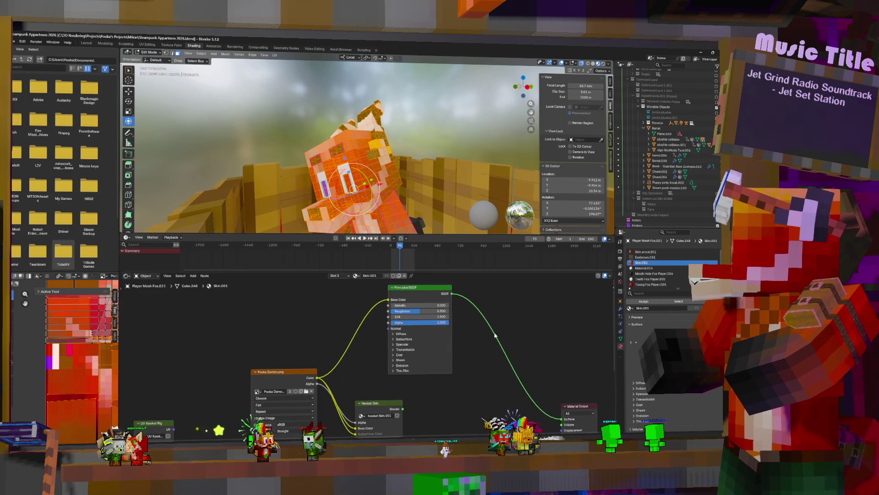
scroll(472, 320, down, 2)
scroll(444, 338, up, 2)
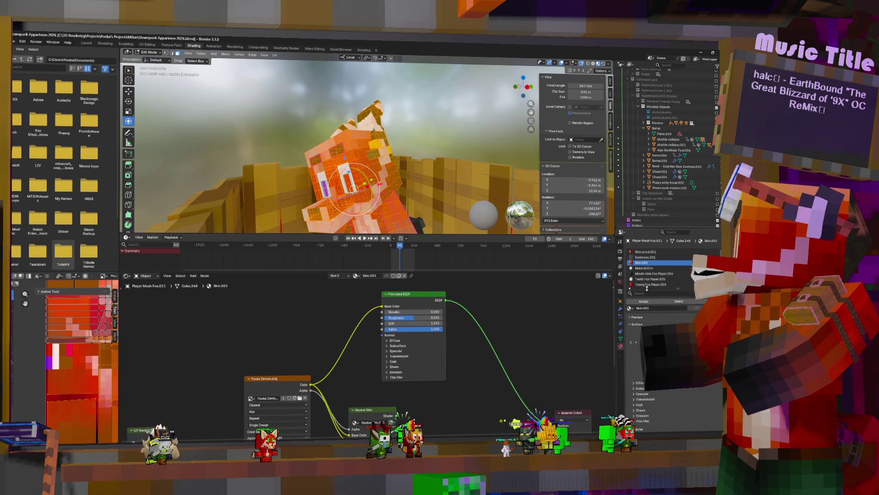
click(644, 301)
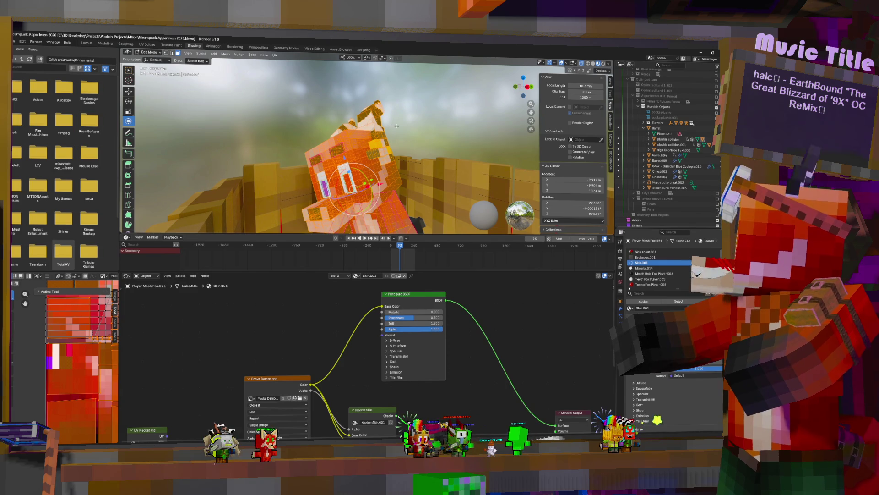
middle_drag(392, 124, 420, 126)
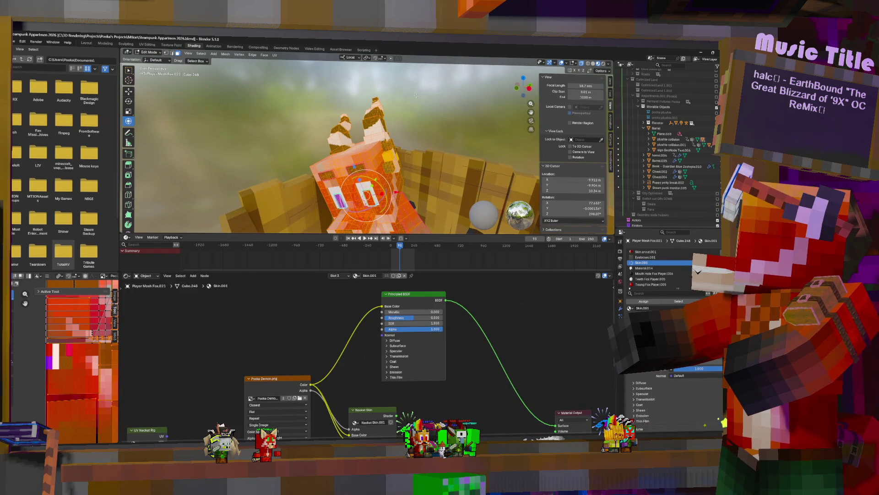
click(377, 110)
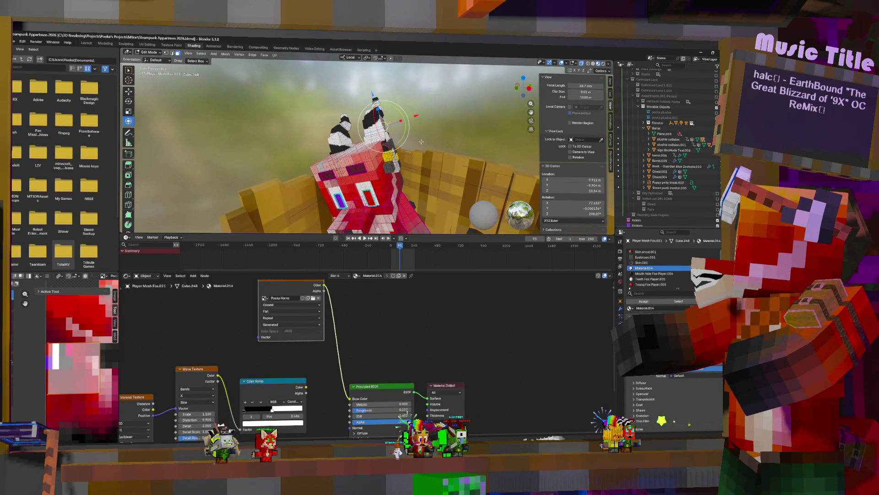
Select the head faces by inverting the Material.014 horn selection and make Skin.001 active.
mouse_move(421, 141)
middle_down()
mouse_move(433, 169)
mouse_move(446, 168)
middle_up()
click(673, 302)
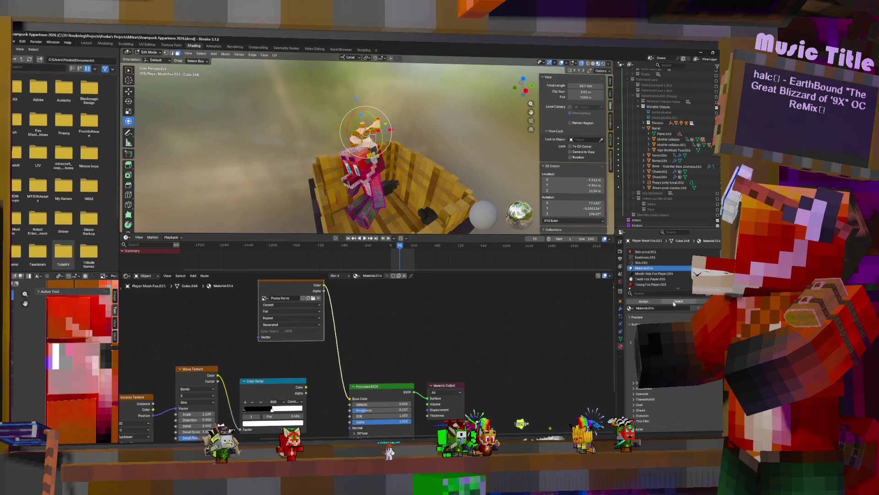
key(ctrl+z)
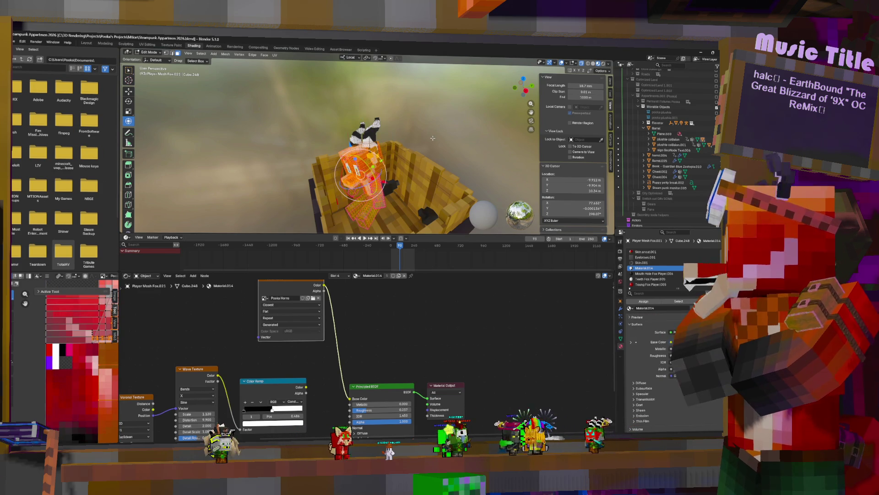
click(650, 263)
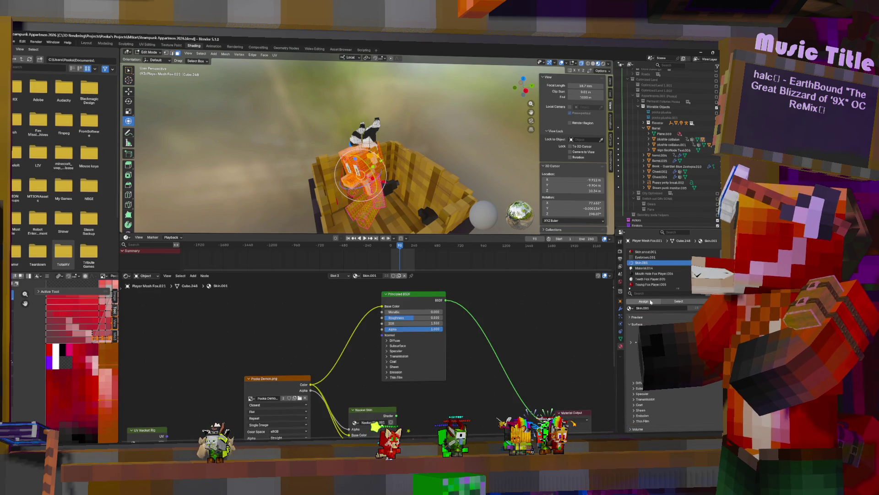
key(KP_Decimal)
Select the seam-bounded door island on the fox's head with linked selection.
middle_drag(425, 195, 354, 186)
key(alt+a)
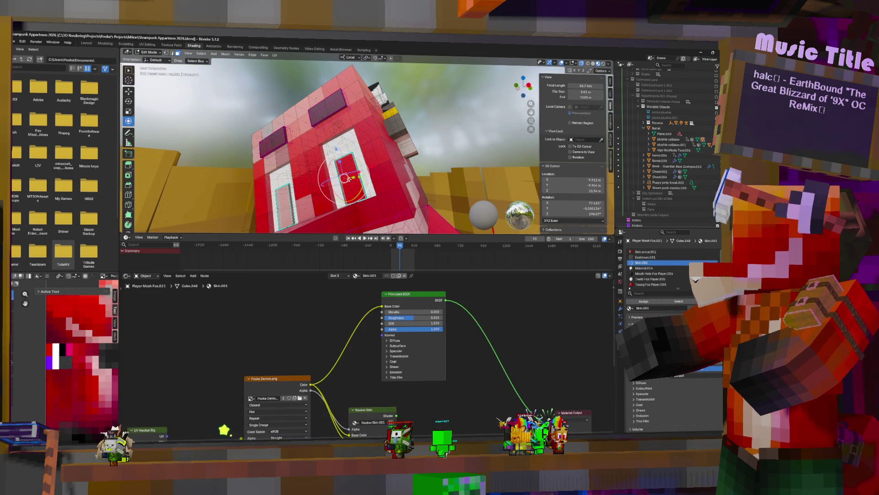
click(353, 183)
click(299, 203)
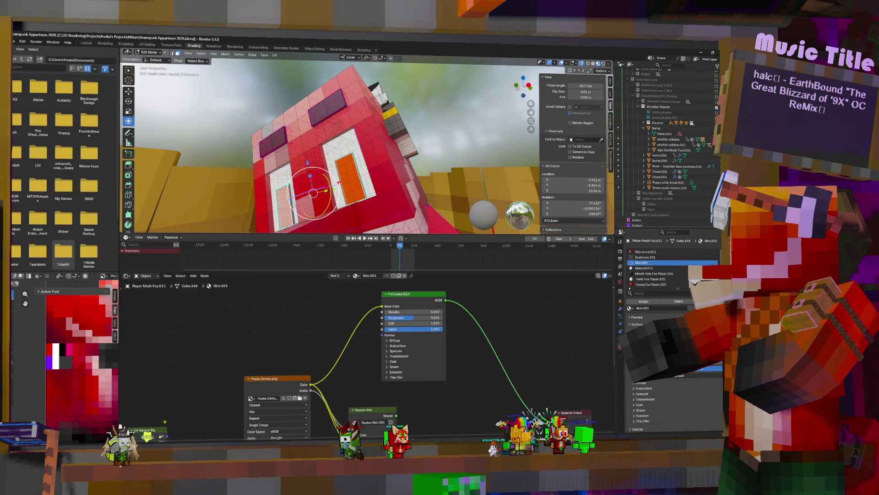
key(ctrl+l)
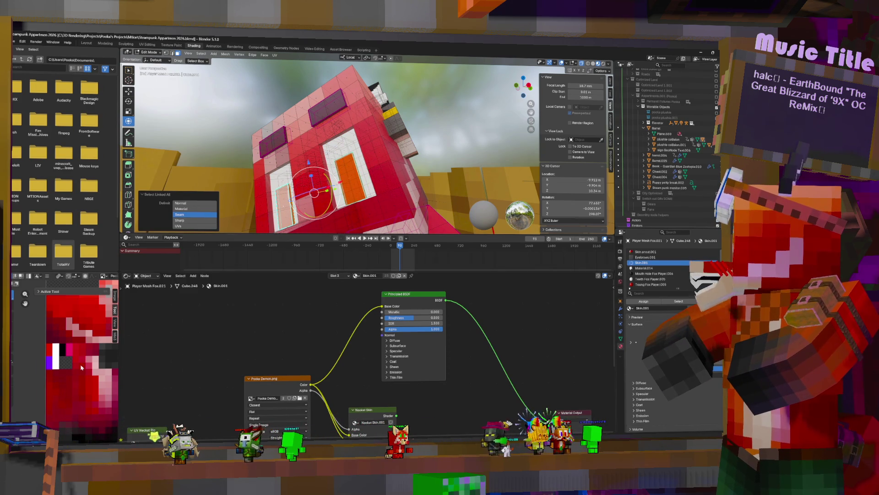
scroll(81, 366, down, 6)
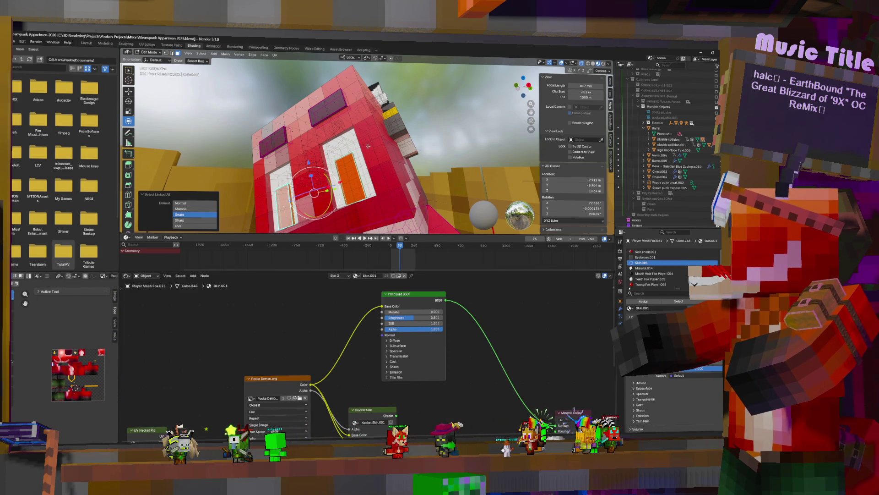
Cube-project the selected right door faces' UVs.
key(u)
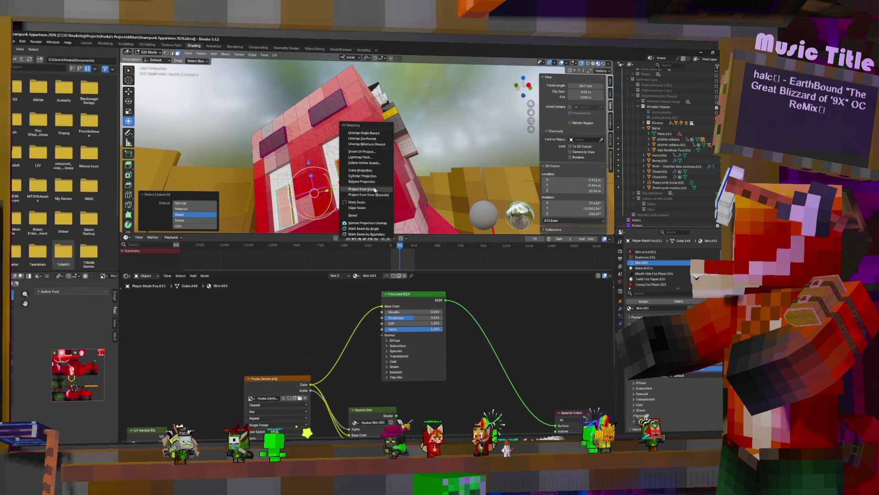
click(371, 171)
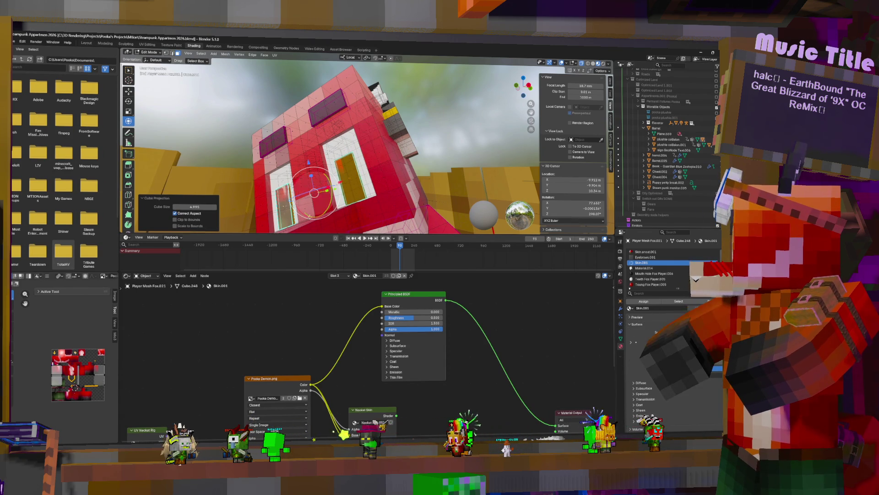
click(104, 326)
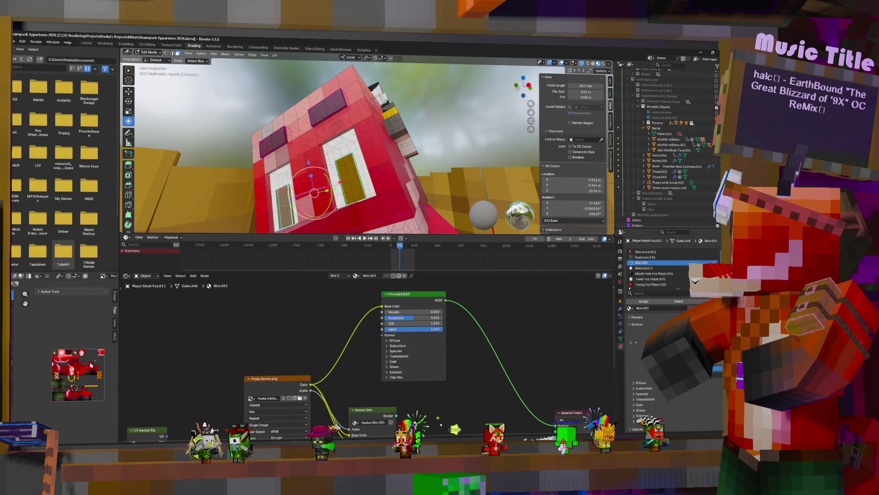
Set the UV pivot to 2D Cursor, then shrink and move the door island so it shows orange.
click(59, 276)
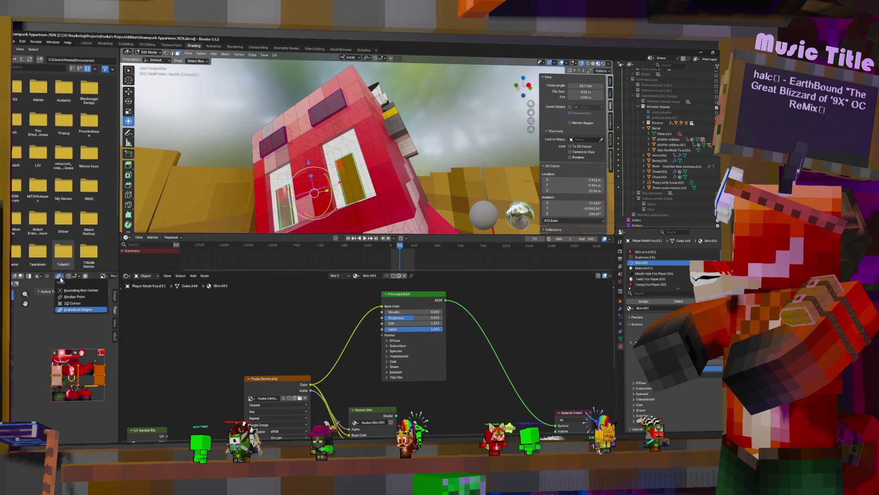
click(72, 303)
key(s)
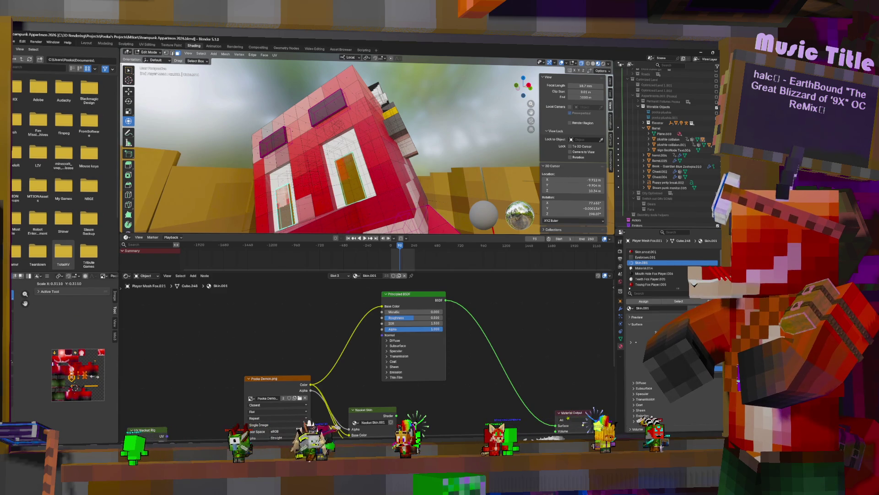
click(65, 372)
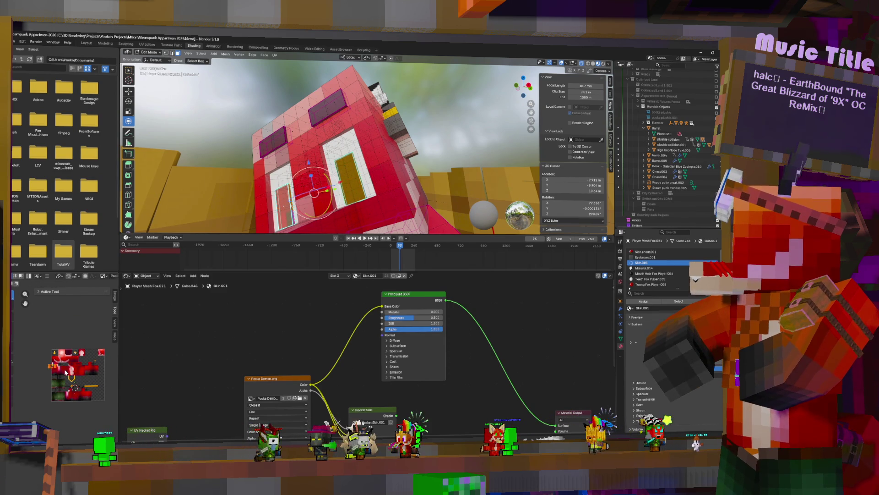
scroll(65, 372, up, 5)
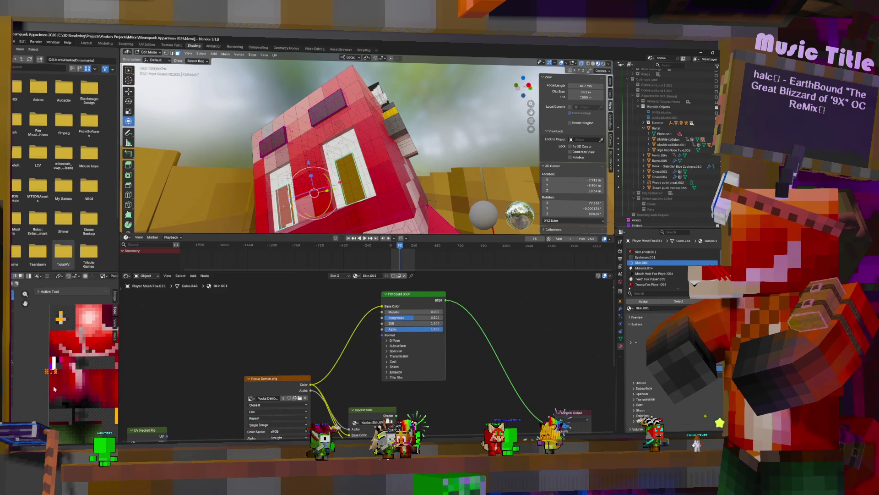
scroll(54, 389, up, 2)
scroll(73, 357, up, 2)
key(g)
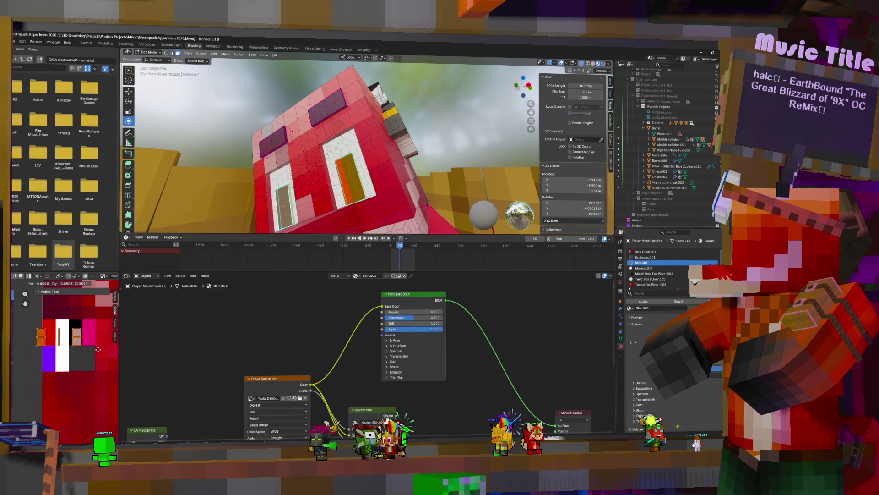
click(104, 347)
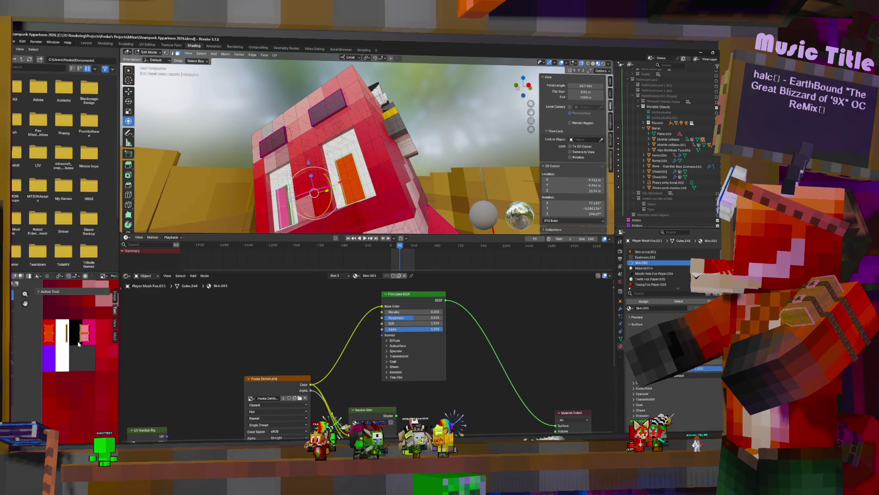
Select the left door's UV island and shift it down-left so the door shows purple.
click(284, 208)
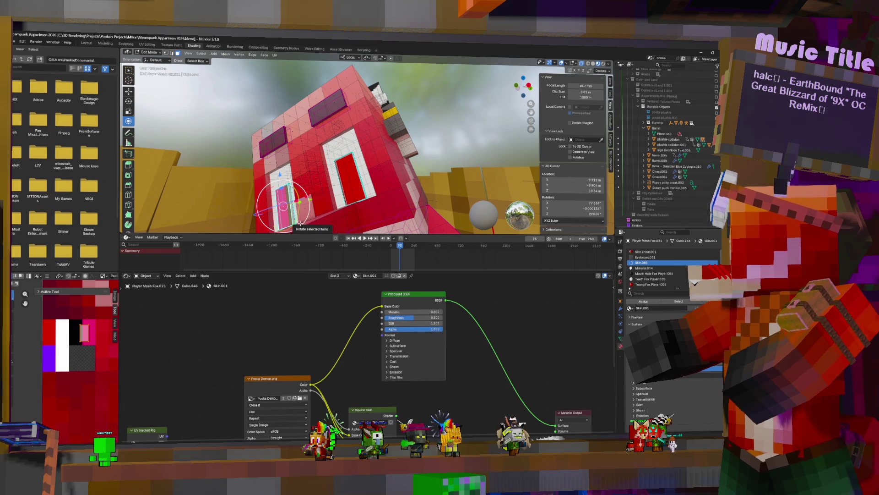
key(ctrl+l)
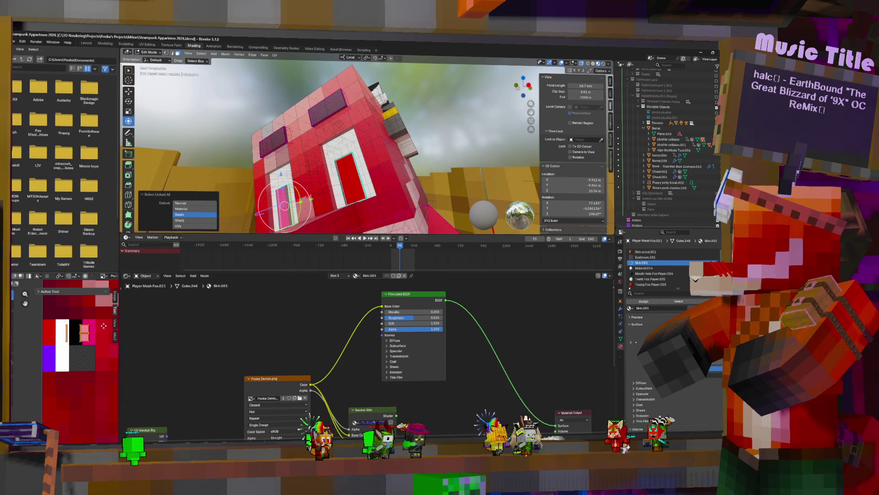
mouse_move(89, 338)
mouse_down()
mouse_move(76, 360)
mouse_move(58, 361)
mouse_up()
Select the right door island and the linked small faces near the top of the head.
click(349, 175)
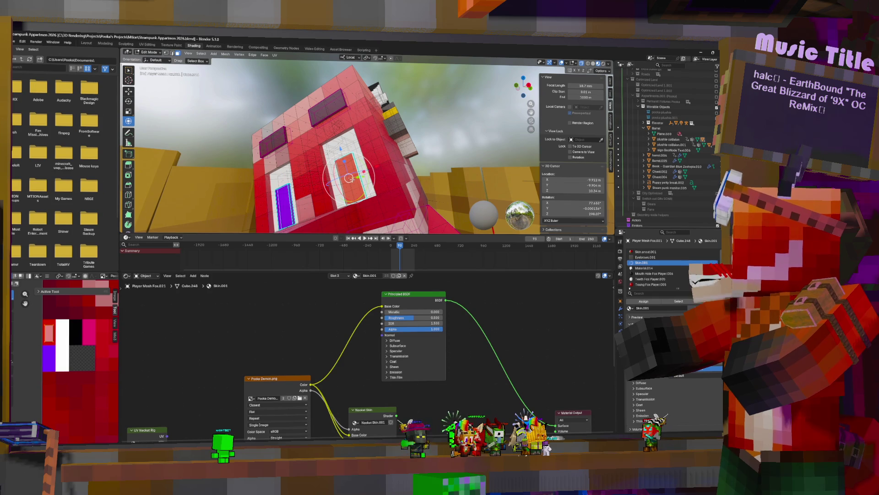
key(ctrl+l)
click(177, 328)
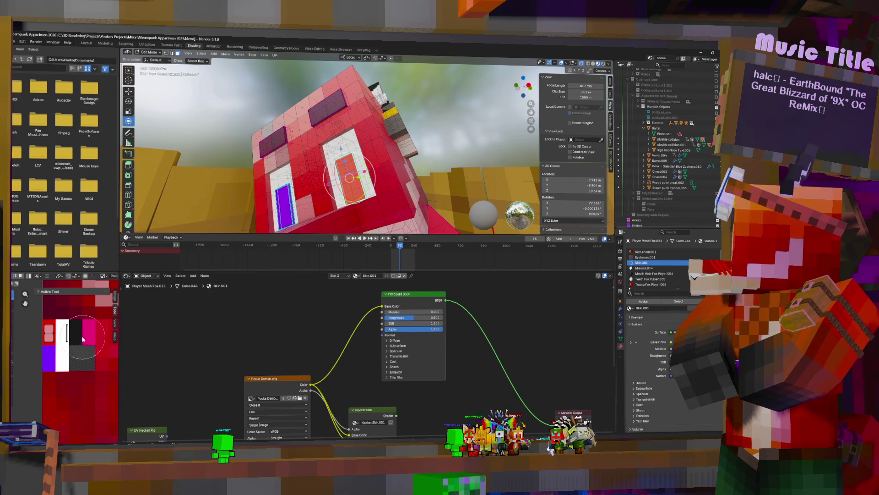
key(Escape)
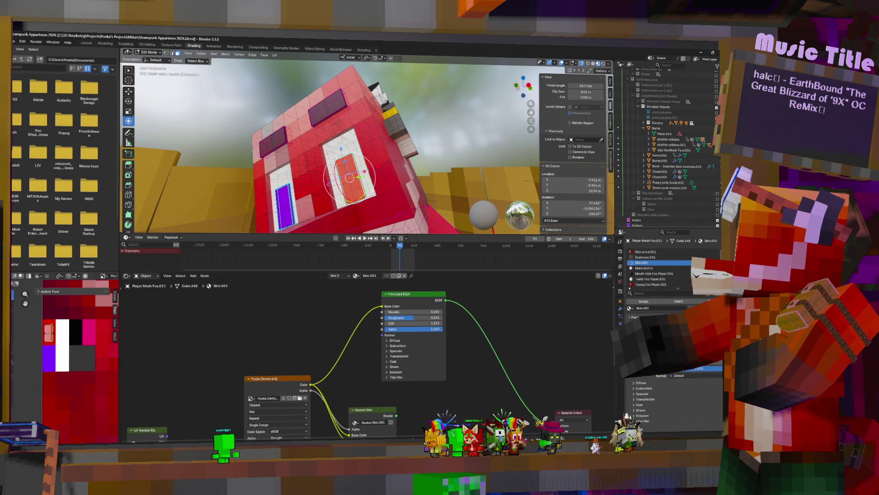
click(331, 103)
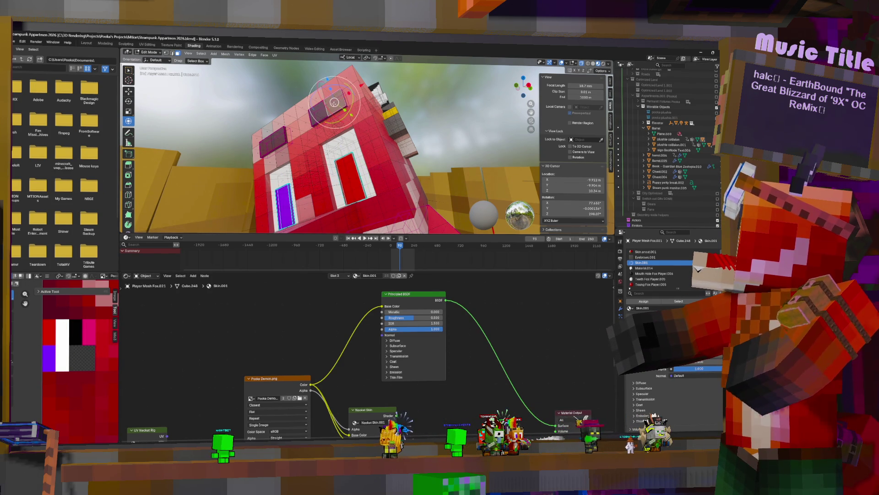
shift+click(278, 140)
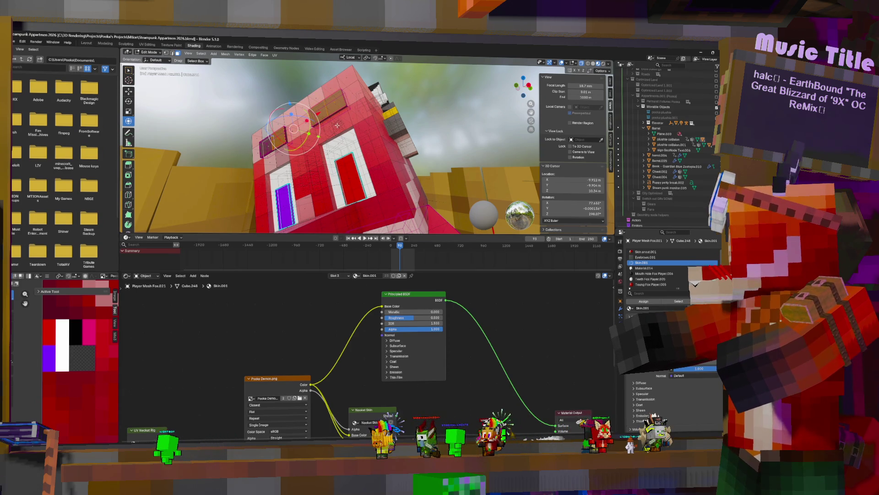
key(ctrl+l)
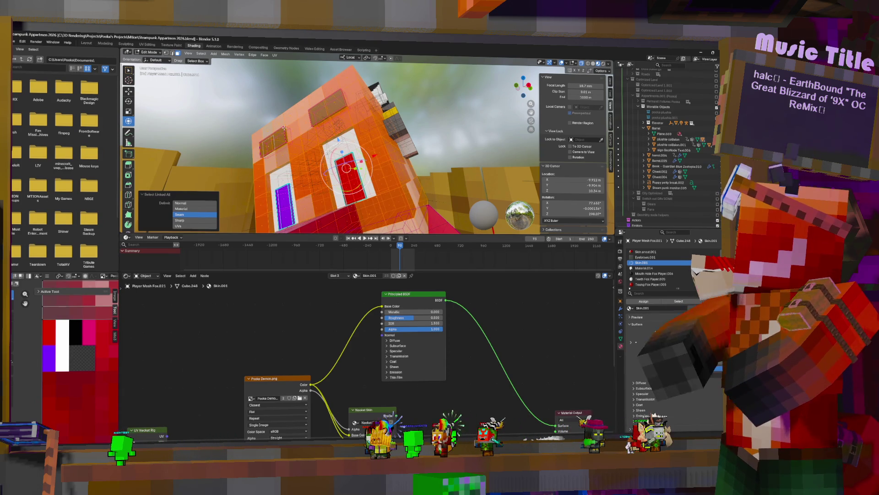
click(272, 147)
shift+click(265, 147)
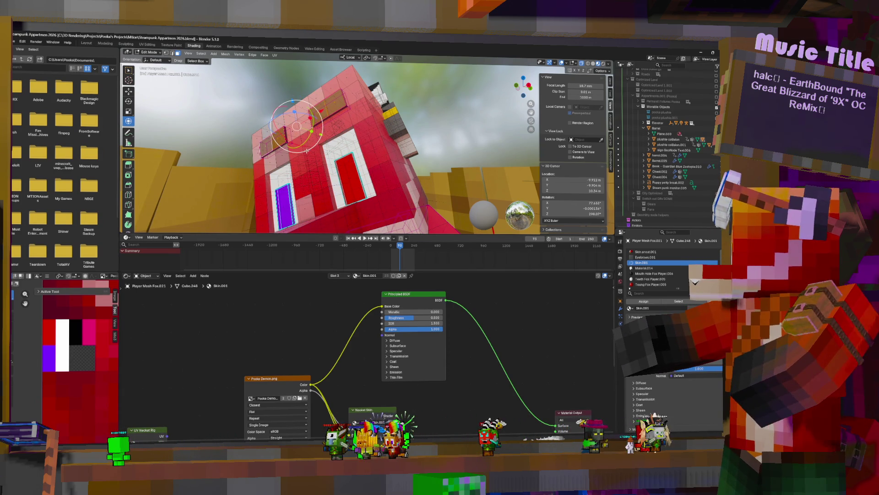
key(ctrl+l)
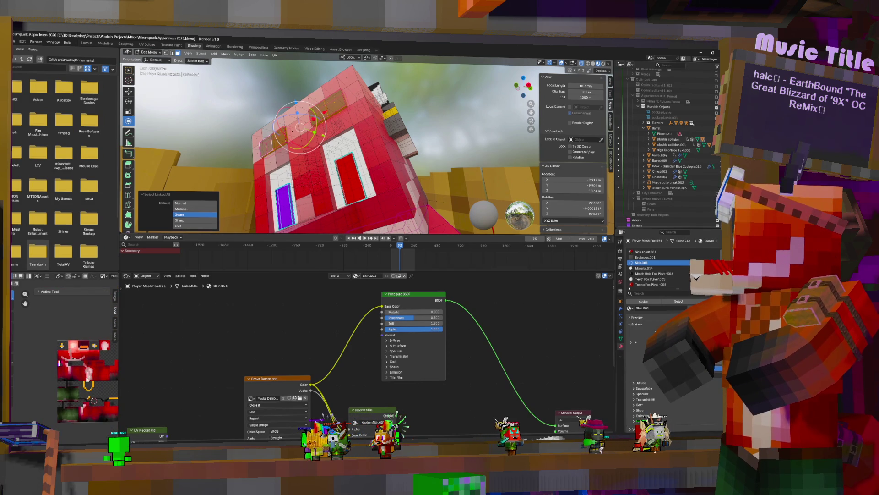
Cube-project the selected small faces near the top of the head.
key(u)
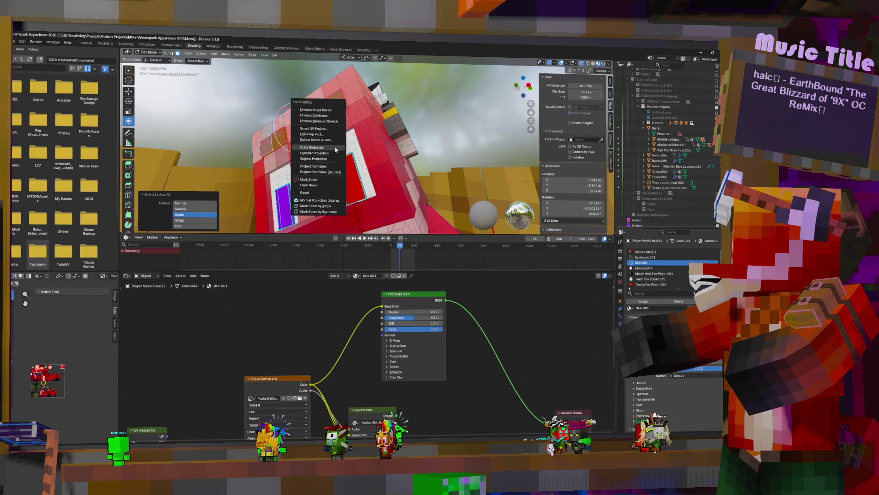
click(336, 148)
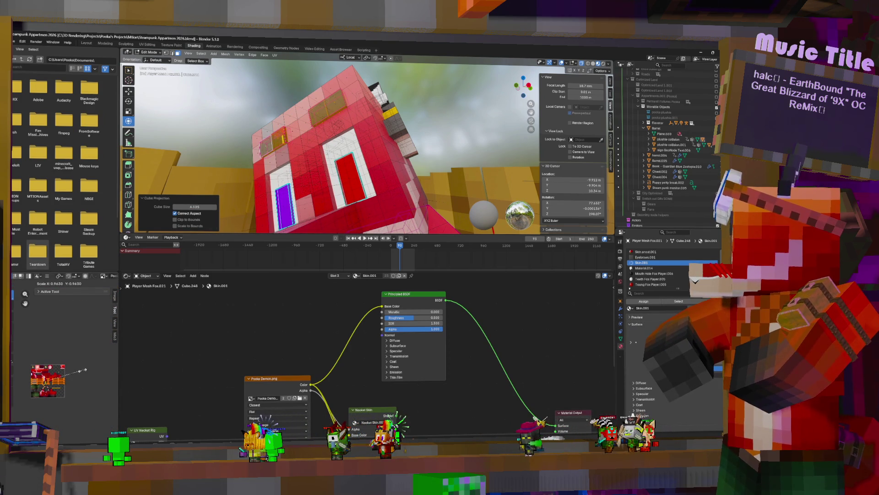
click(39, 400)
scroll(40, 400, up, 3)
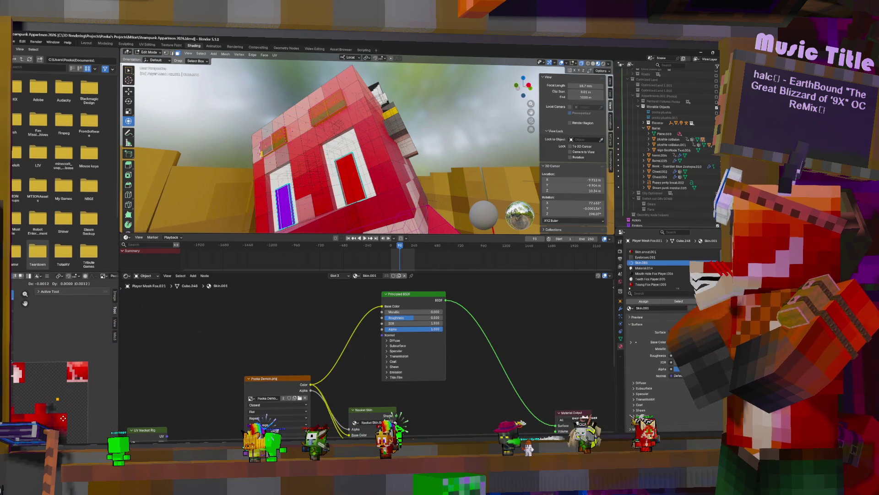
scroll(39, 400, up, 3)
Scale the projected UVs down and move them onto a new area of the texture.
key(s)
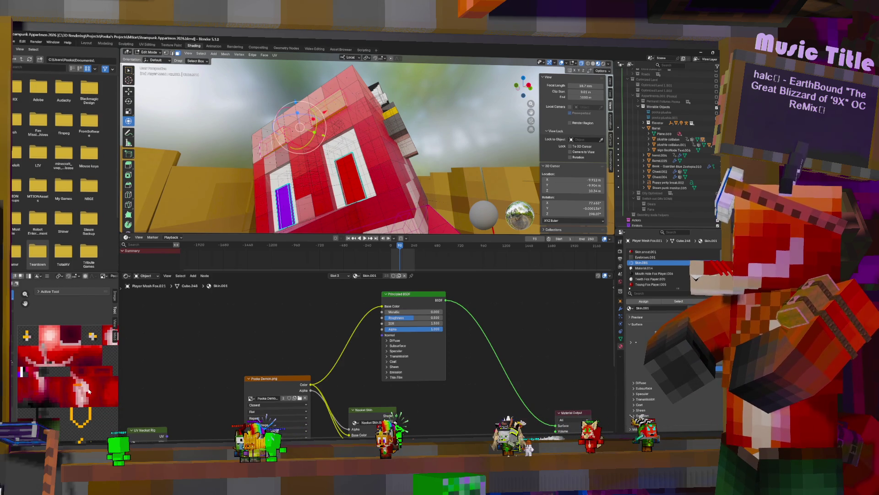
click(55, 377)
scroll(55, 376, up, 3)
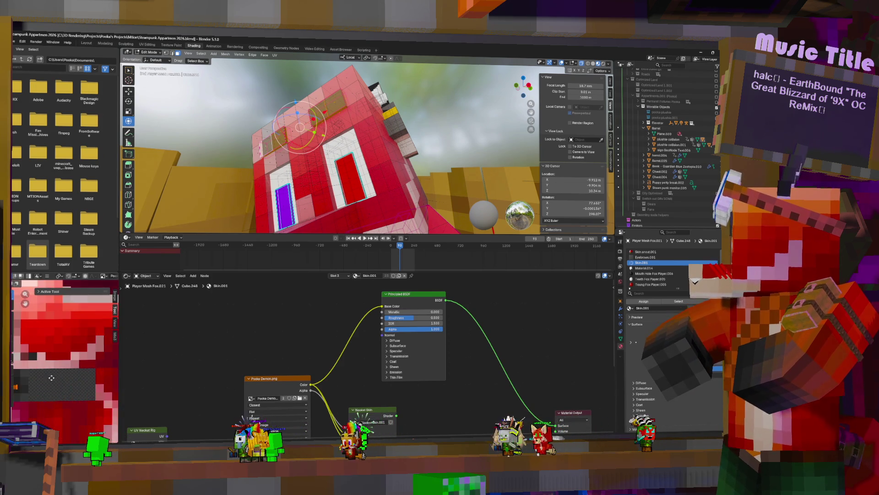
key(g)
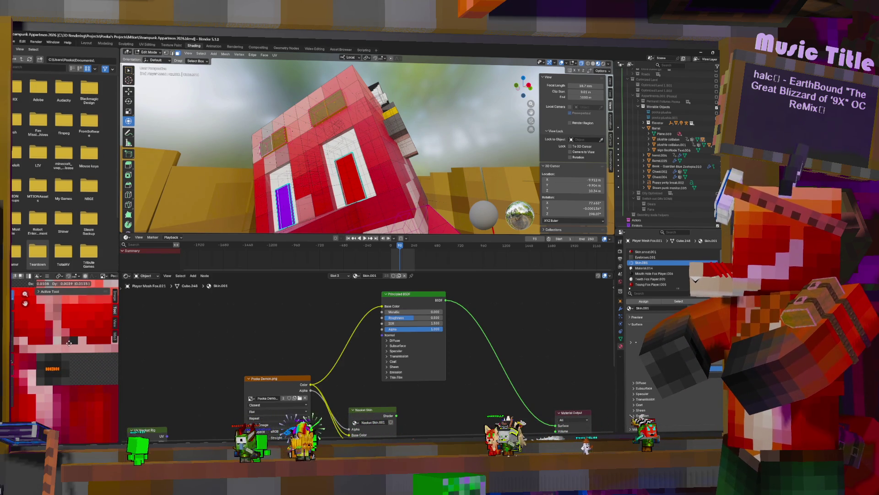
click(69, 343)
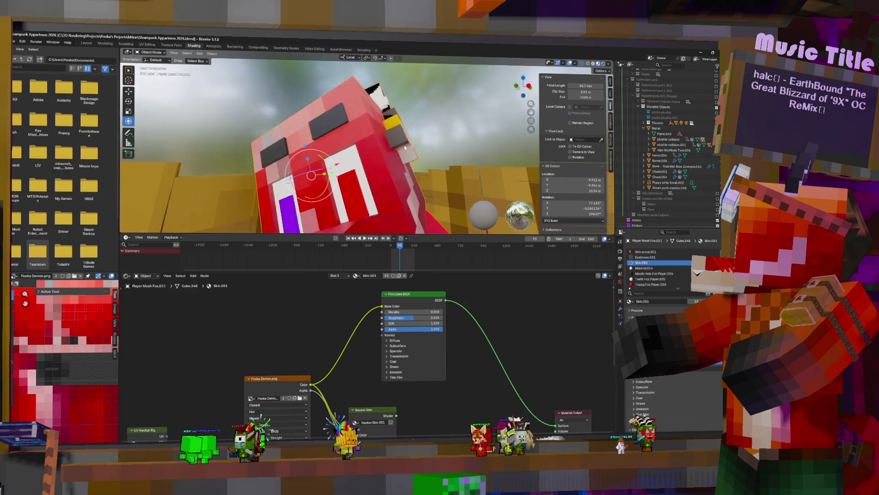
Leave Edit Mode and inspect the fox's tail piece in its mesh data properties.
middle_drag(407, 136, 387, 195)
scroll(392, 181, down, 5)
scroll(388, 195, up, 3)
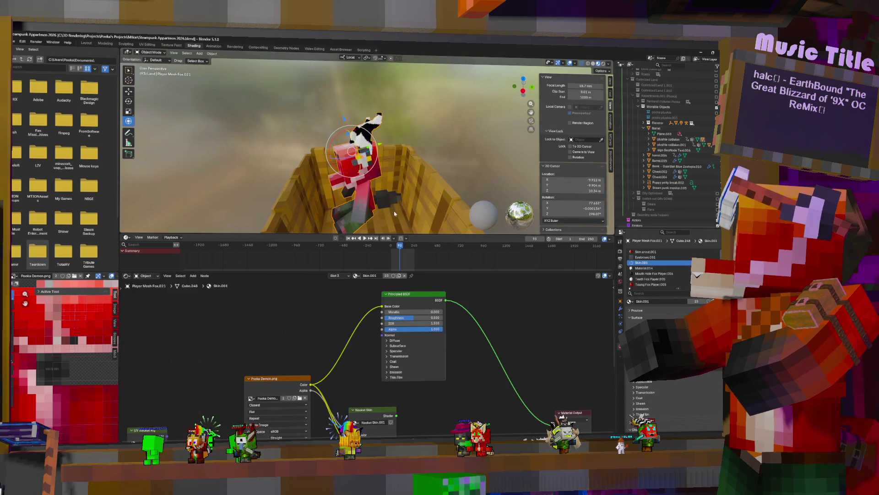
key(Tab)
key(Tab)
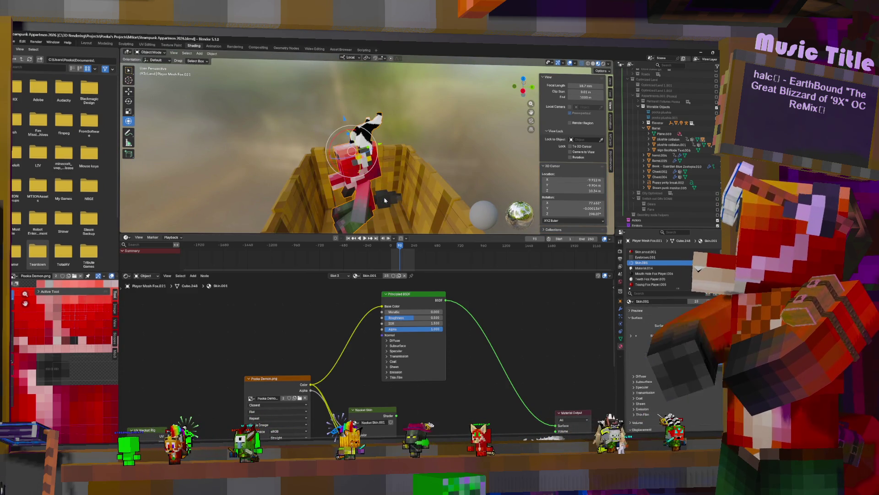
click(383, 199)
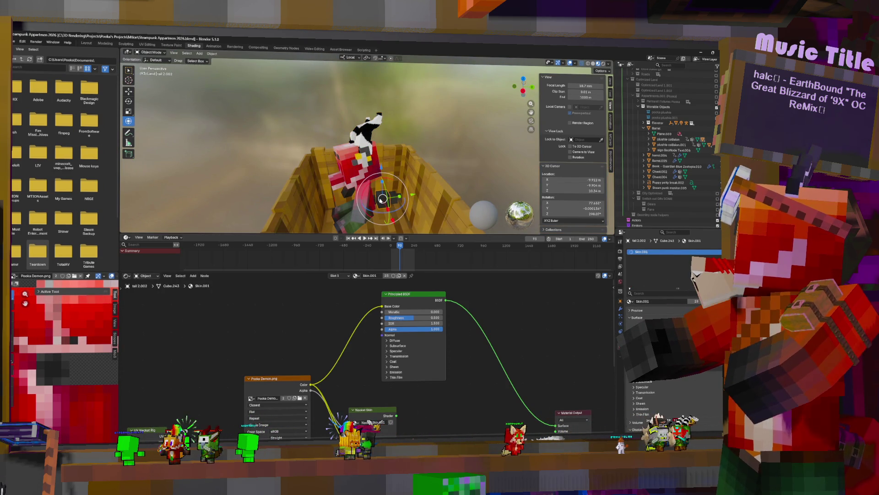
click(622, 339)
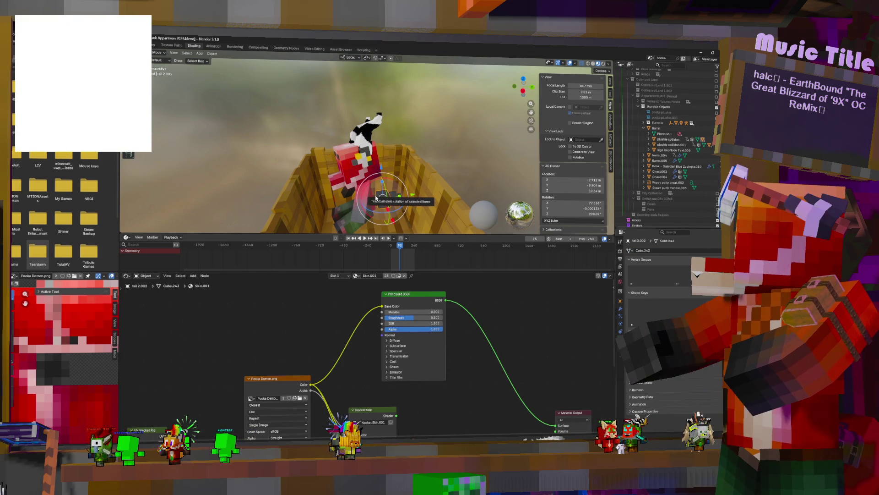
Select the fox plushie mesh, enter Edit Mode and select seam-bounded linked geometry.
click(384, 204)
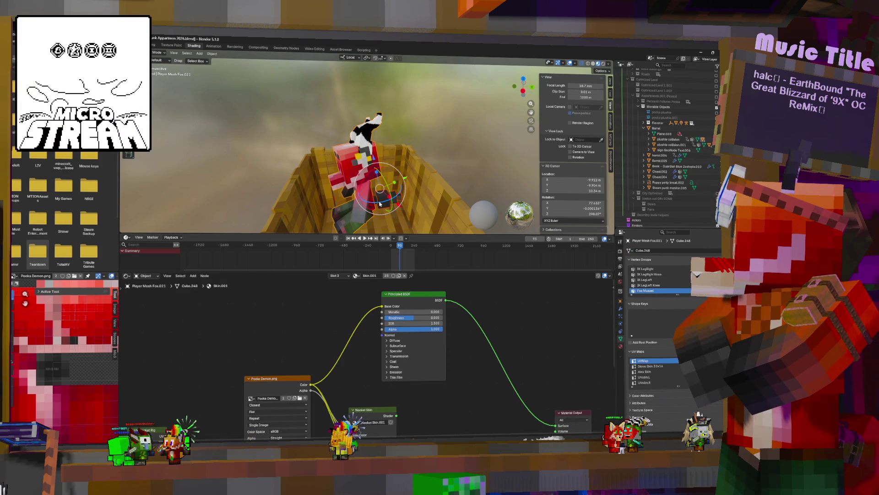
click(381, 202)
key(Tab)
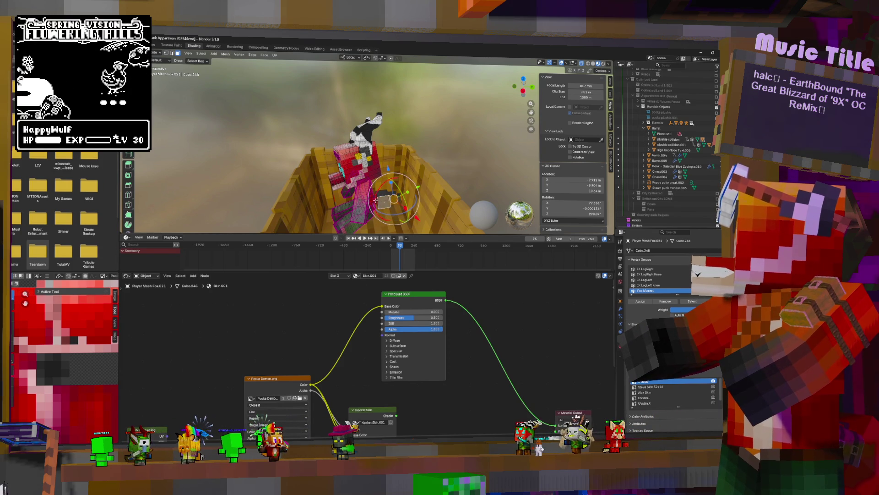
key(ctrl+l)
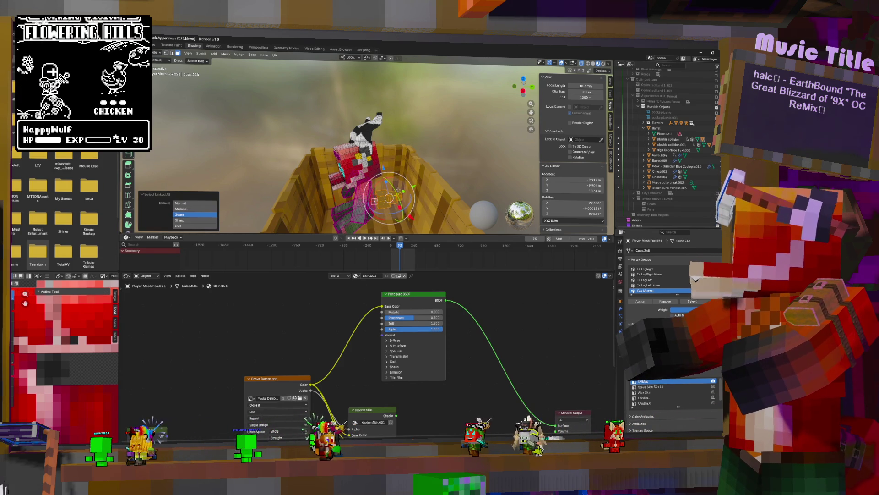
middle_drag(402, 192, 380, 160)
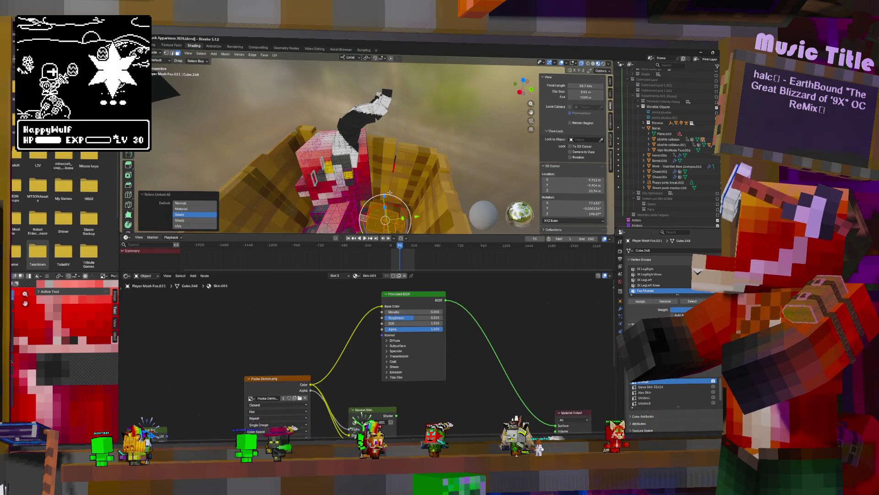
scroll(347, 132, up, 6)
middle_drag(346, 133, 328, 141)
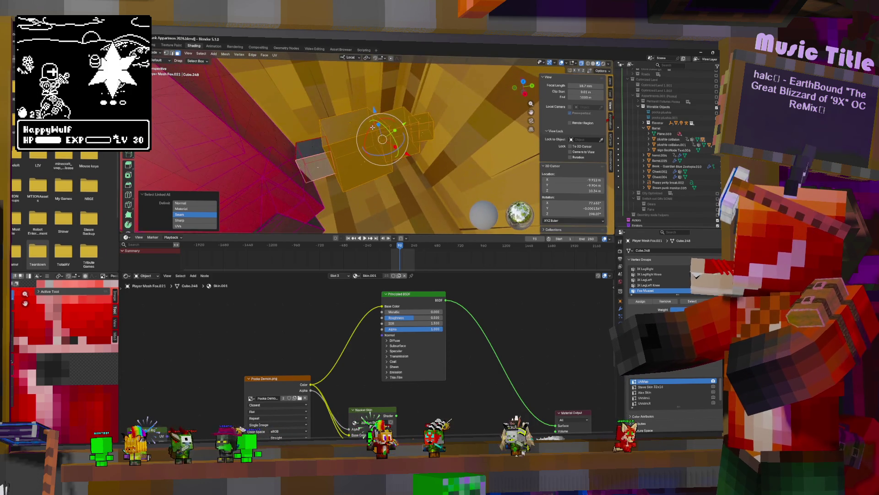
Select the small part hidden inside the mesh, trying and cancelling an extrude.
click(313, 148)
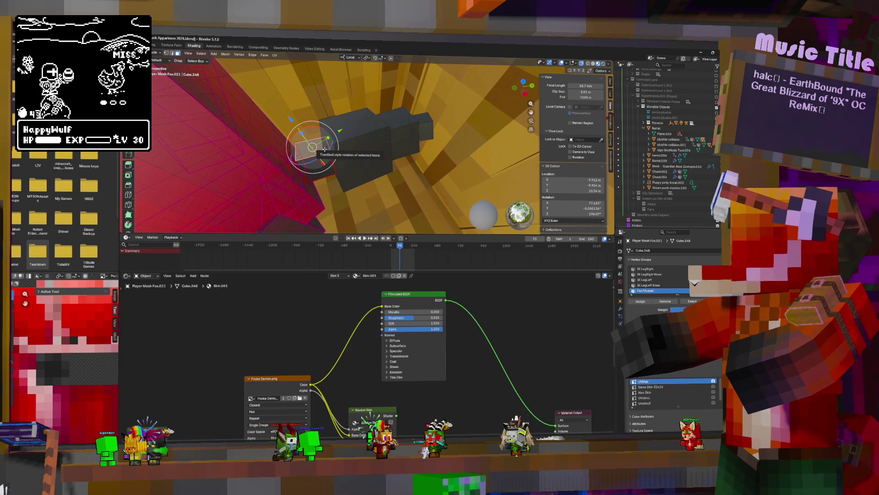
key(ctrl+l)
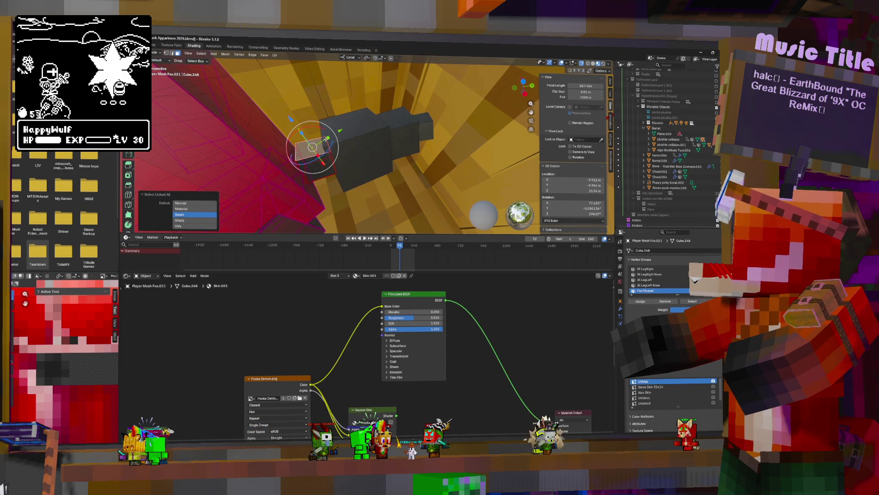
key(e)
right_click(404, 110)
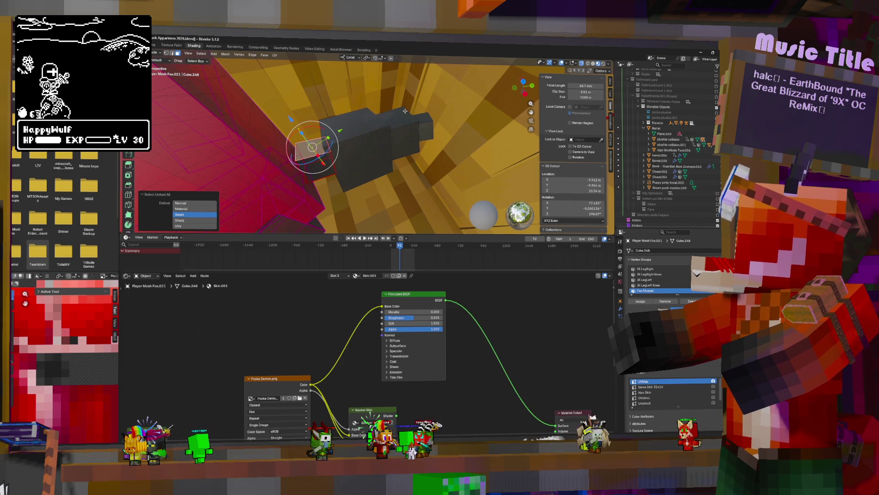
scroll(360, 140, down, 5)
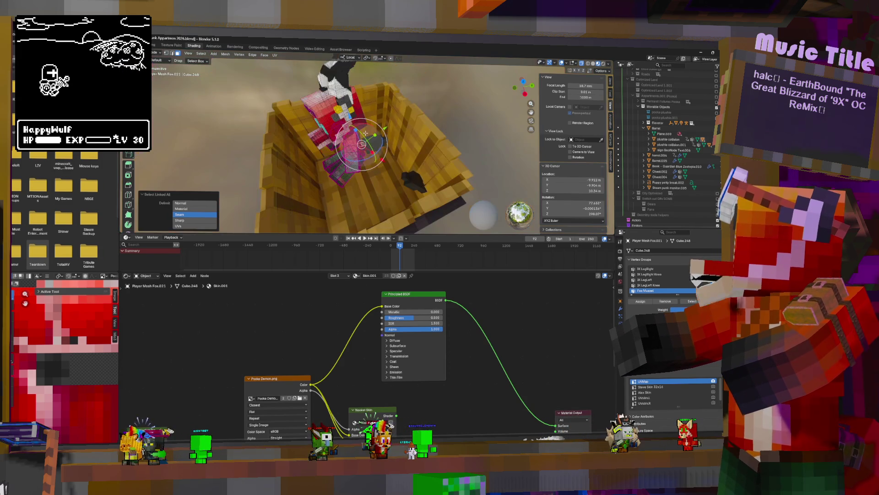
key(l)
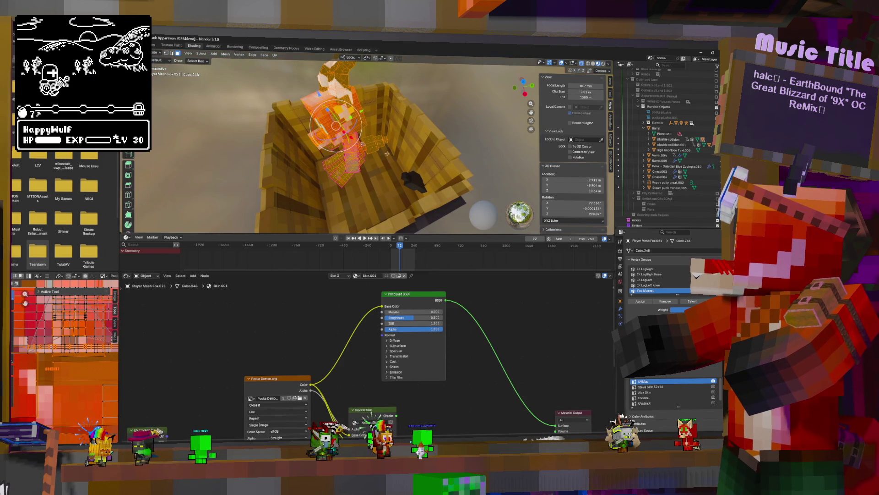
scroll(348, 137, up, 5)
Frame a face on the box part, select its linked box geometry, then orbit back.
click(348, 144)
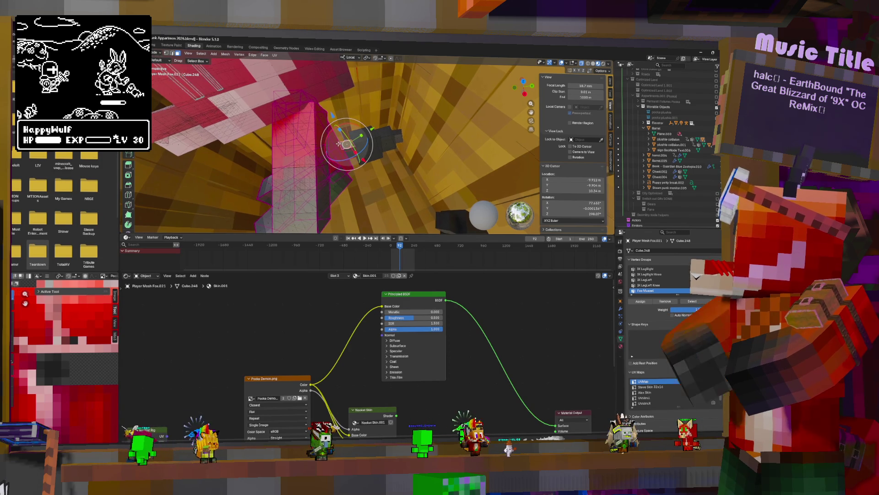
key(KP_Decimal)
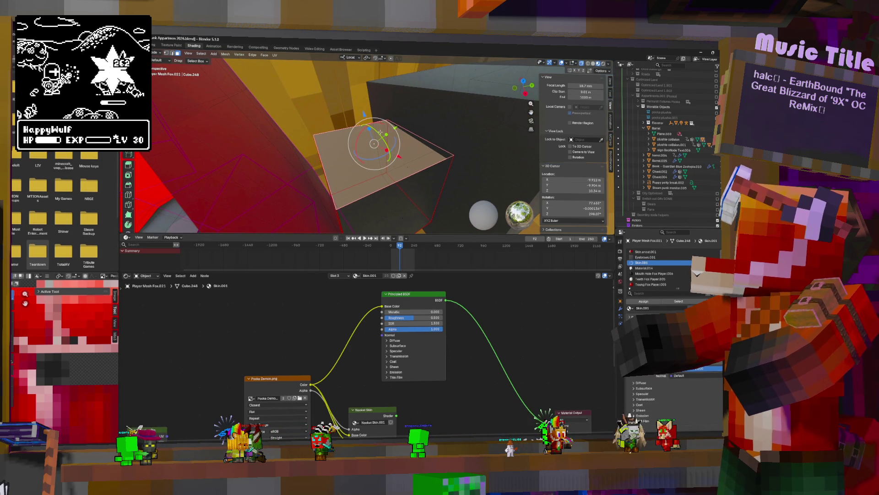
key(ctrl+l)
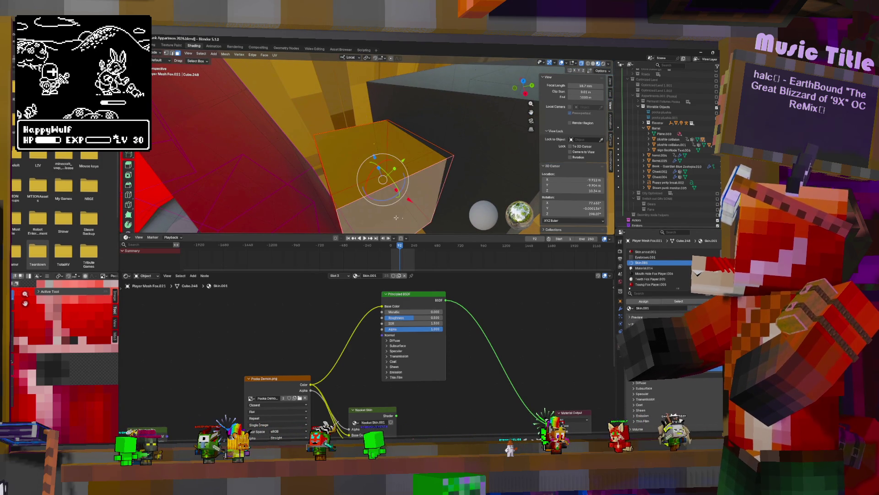
key(ctrl+KP_Add)
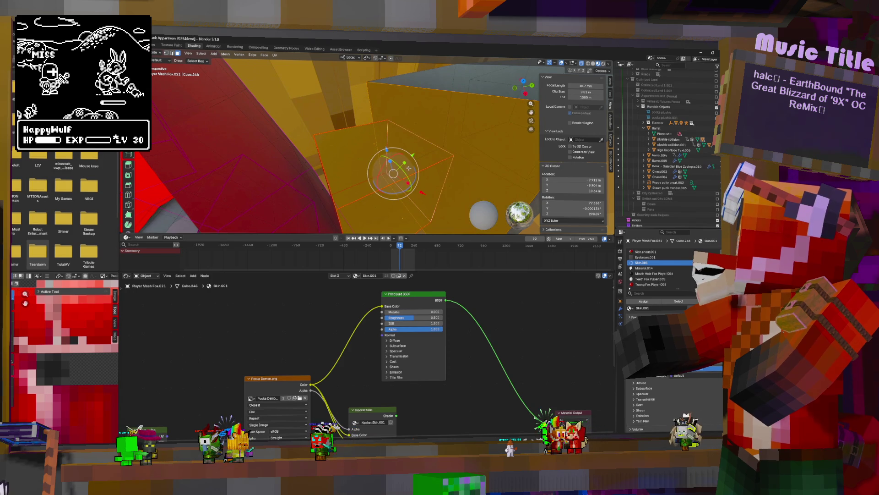
key(ctrl+KP_Add)
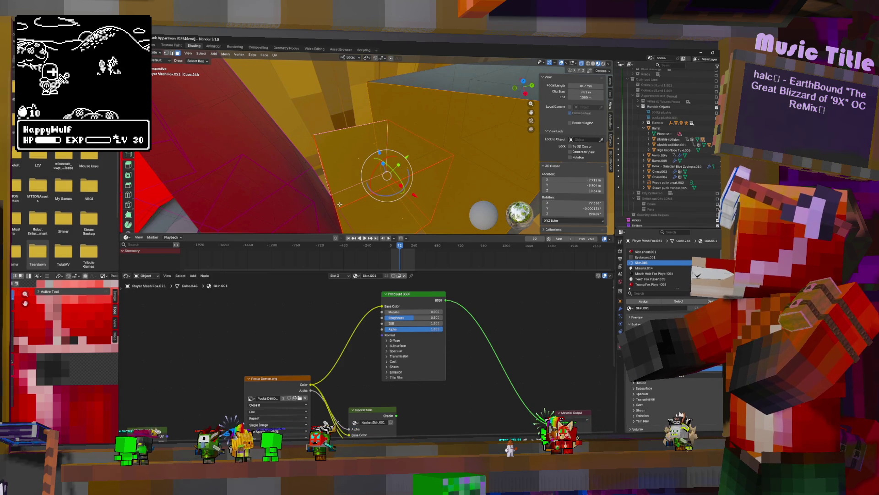
mouse_move(340, 205)
middle_down()
mouse_move(384, 220)
mouse_move(436, 172)
middle_up()
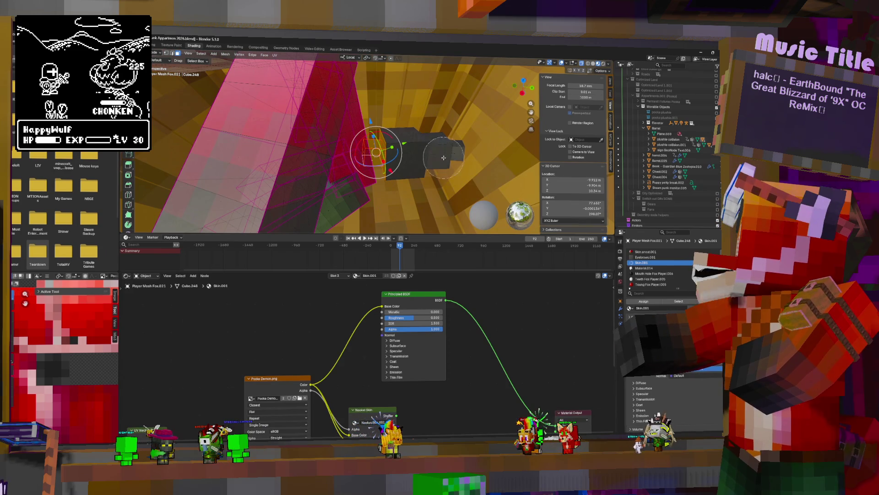
key(c)
key(Escape)
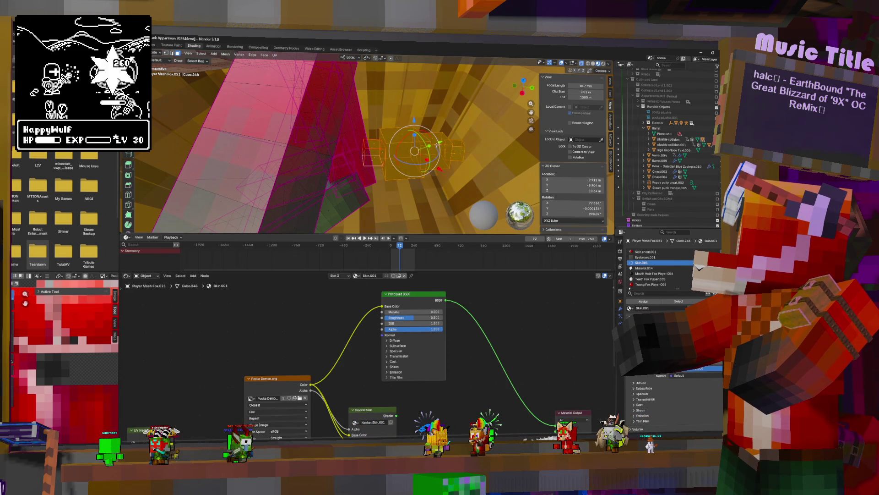
middle_drag(441, 149, 374, 206)
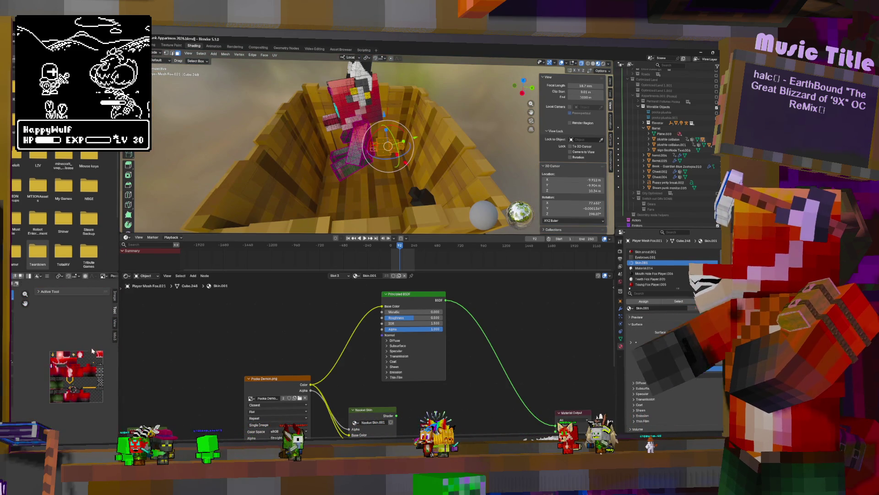
Scale the part's UV island down to about 0.119 and move it down the texture.
key(g)
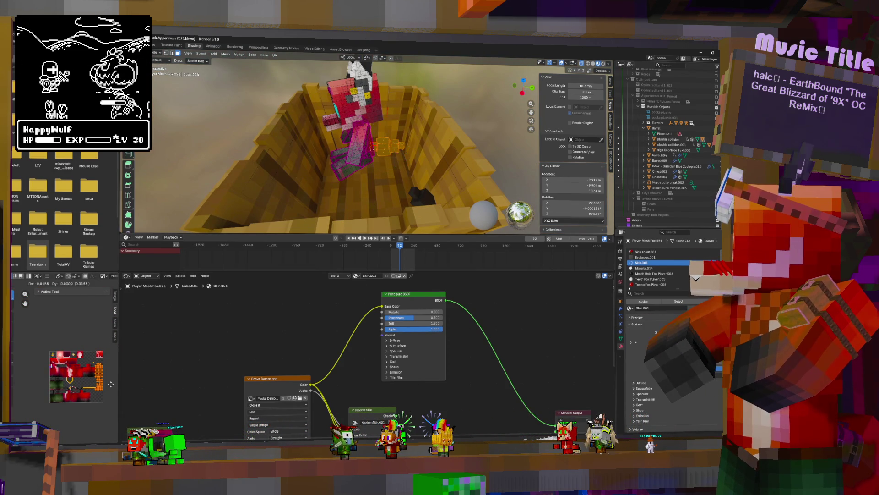
key(s)
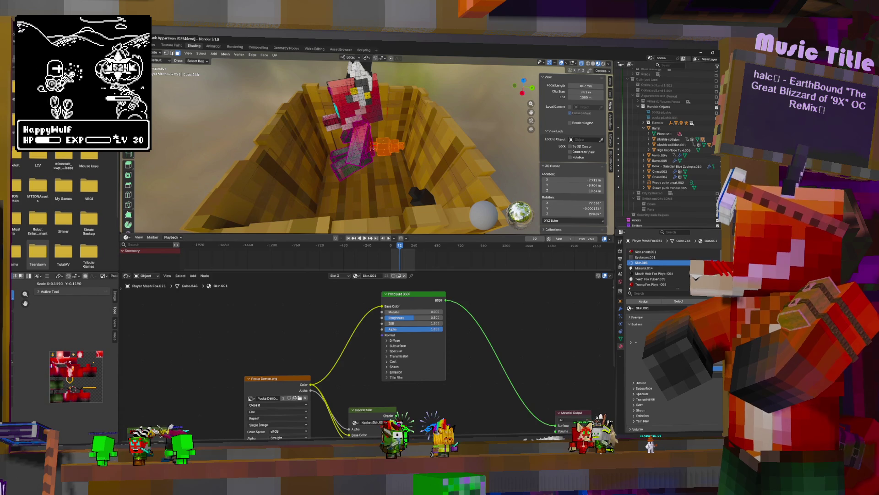
click(97, 393)
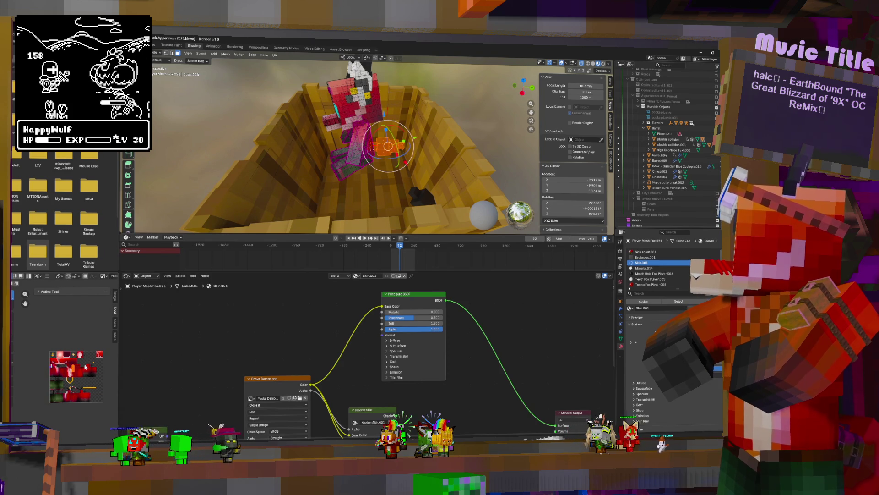
scroll(97, 393, up, 8)
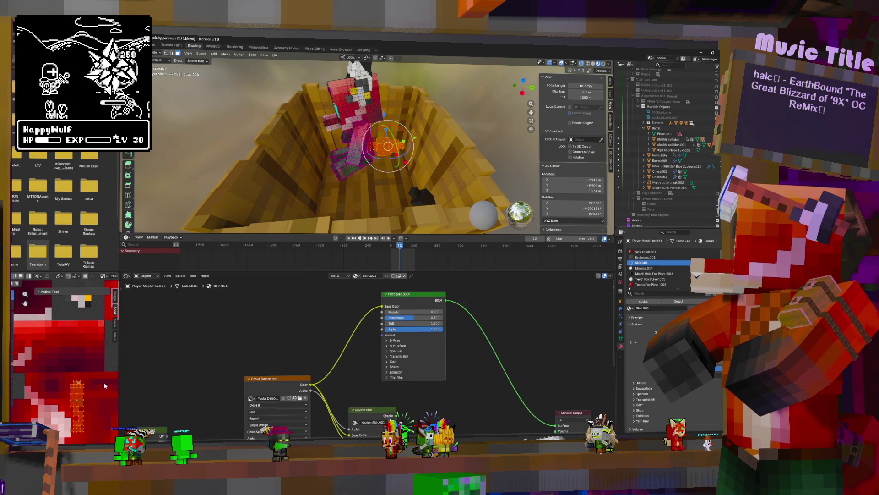
key(s)
click(110, 393)
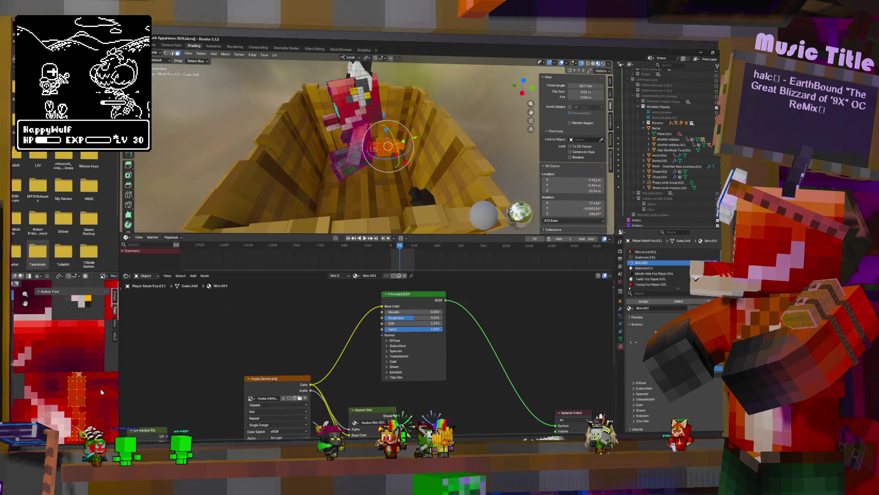
key(g)
click(96, 390)
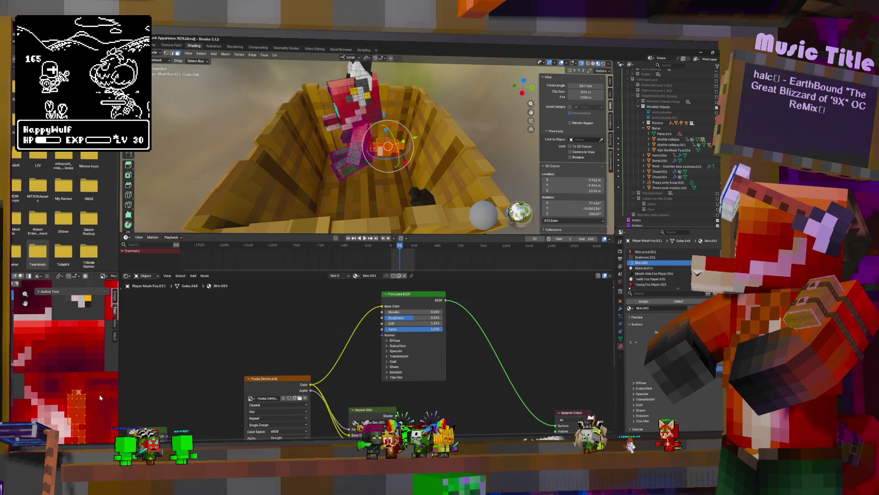
Move the UV island to its final spot, then brush-select the fox's small piece.
scroll(95, 380, down, 3)
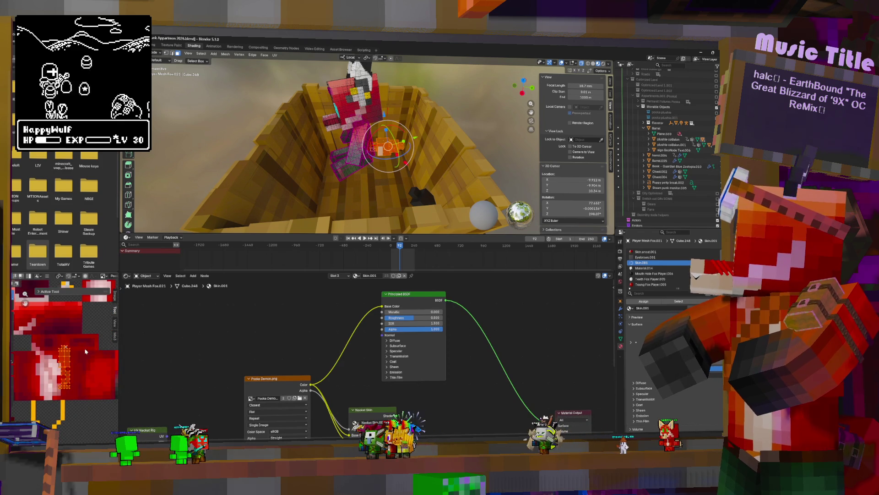
scroll(95, 366, down, 3)
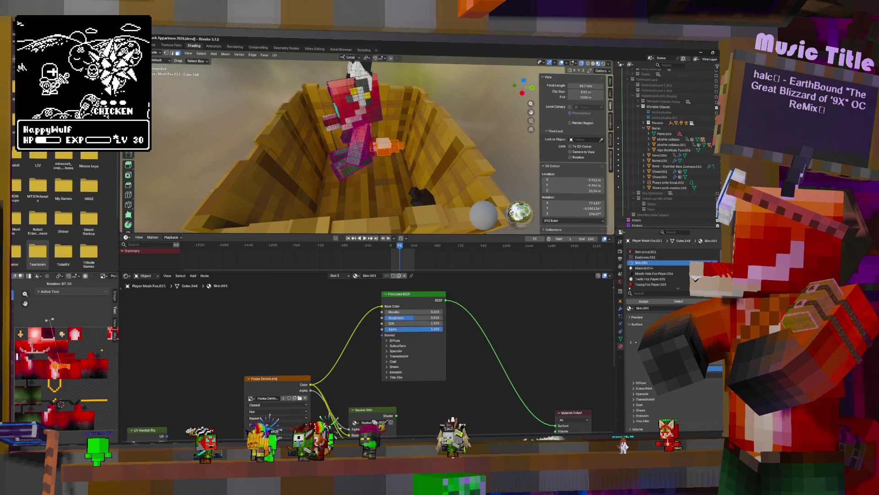
key(g)
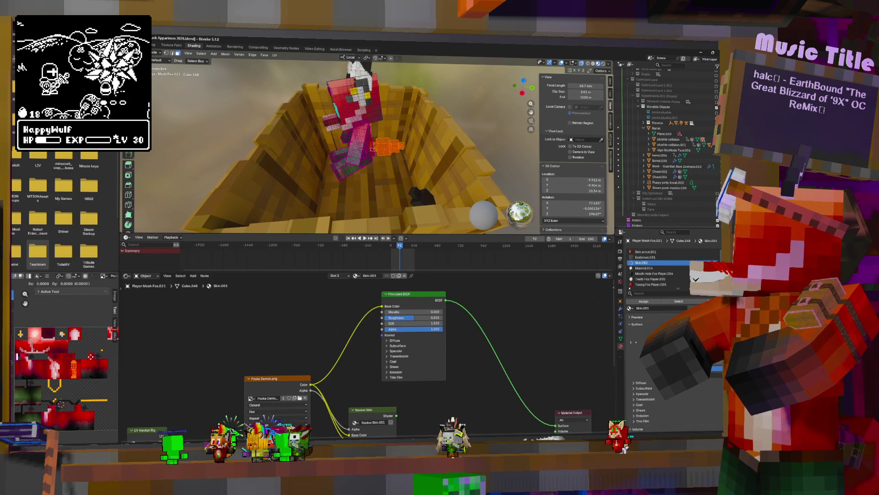
key(Return)
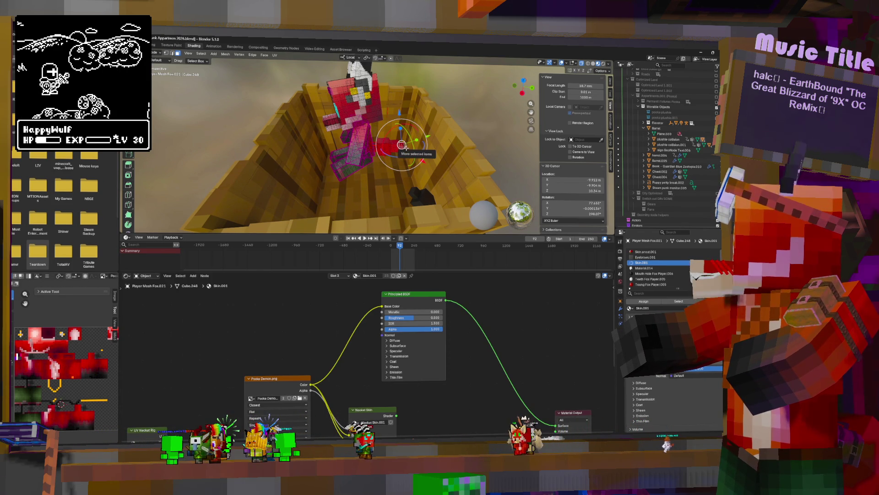
key(c)
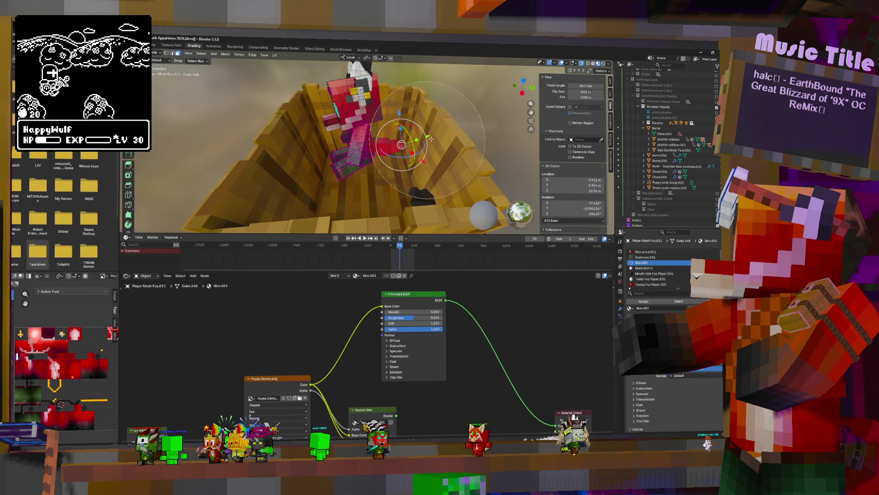
drag(426, 142, 417, 143)
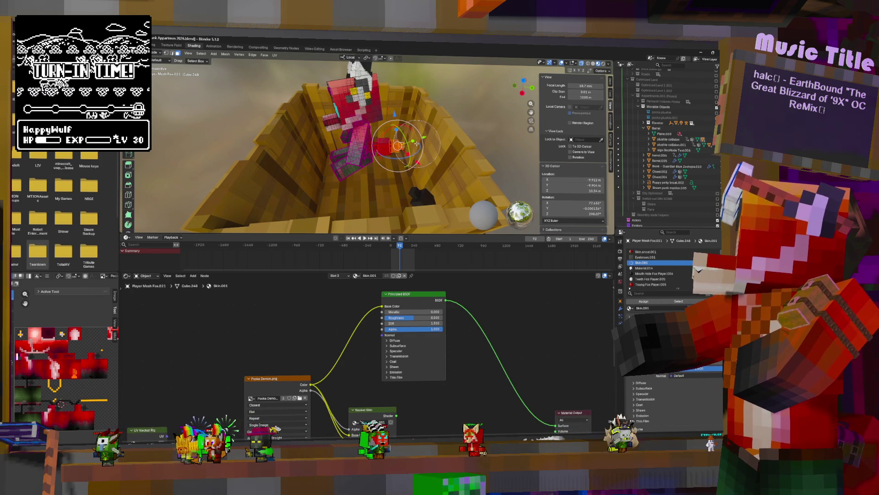
Select the seam-bounded UV island, then move, rotate and slightly enlarge it over the pink skin.
key(ctrl+l)
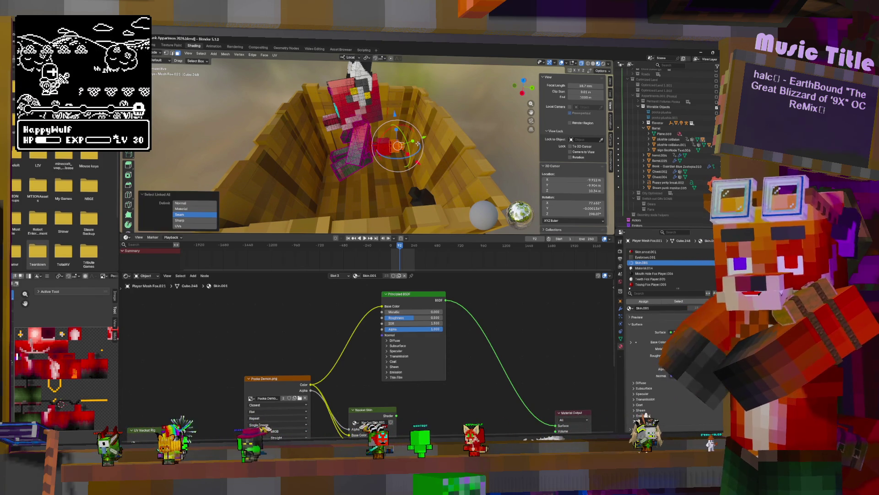
scroll(35, 366, up, 3)
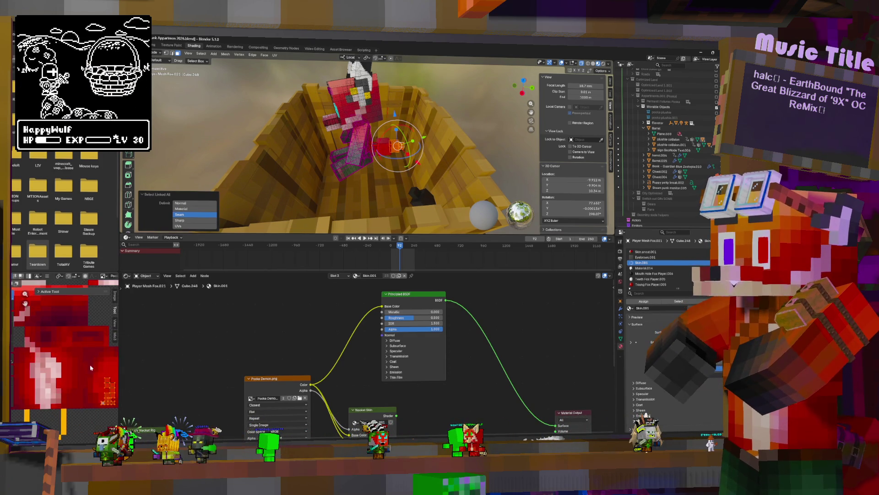
mouse_move(51, 367)
middle_down()
mouse_move(25, 346)
mouse_move(69, 327)
middle_up()
key(g)
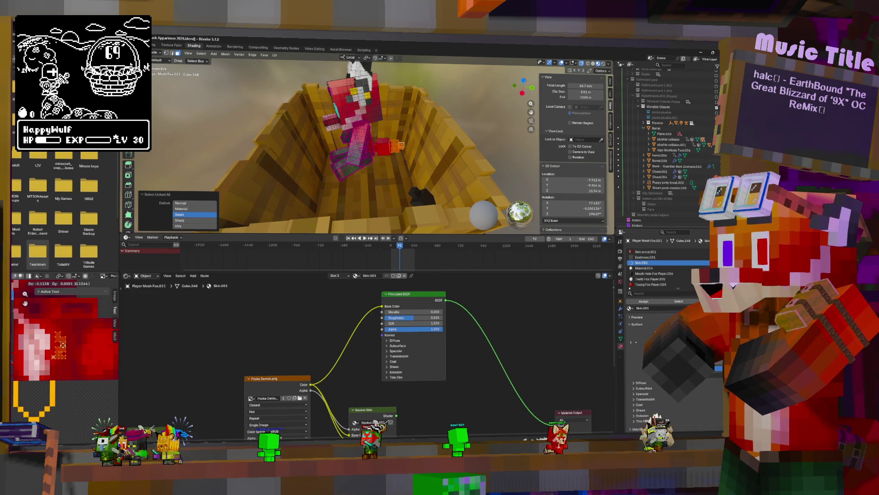
click(50, 341)
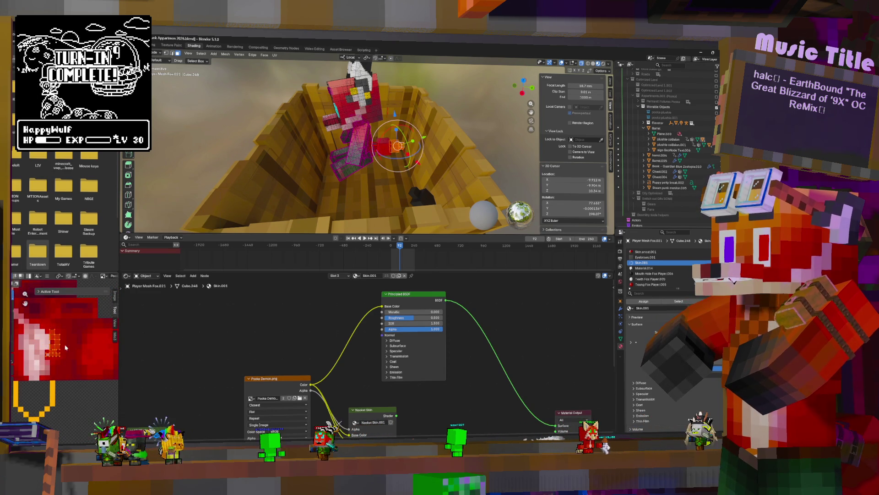
key(r)
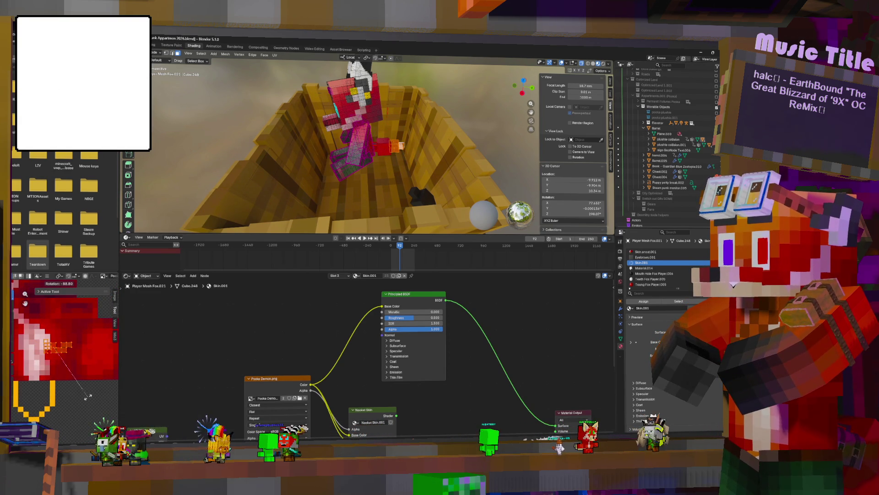
click(87, 398)
key(g)
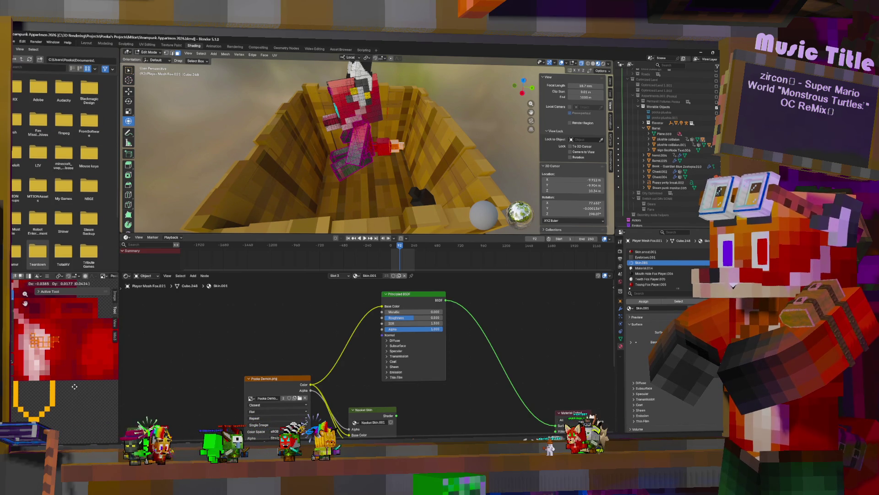
key(s)
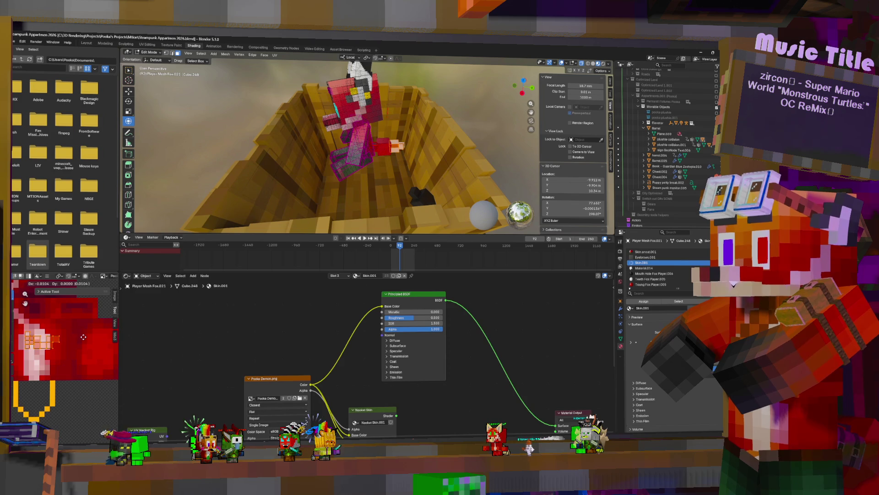
click(83, 336)
Return to Object Mode and select the tail 2.001 object.
key(Tab)
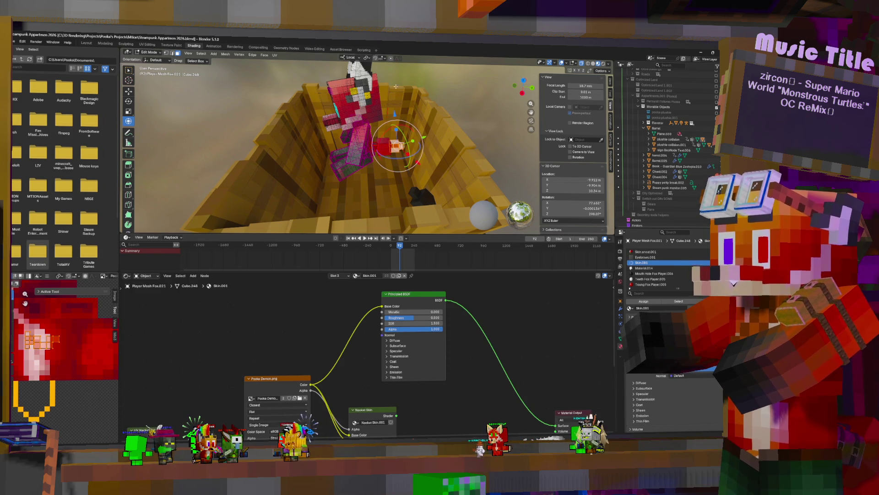
mouse_move(384, 151)
middle_down()
mouse_move(405, 160)
mouse_move(398, 163)
mouse_move(474, 155)
mouse_move(442, 168)
mouse_move(456, 187)
middle_up()
click(430, 148)
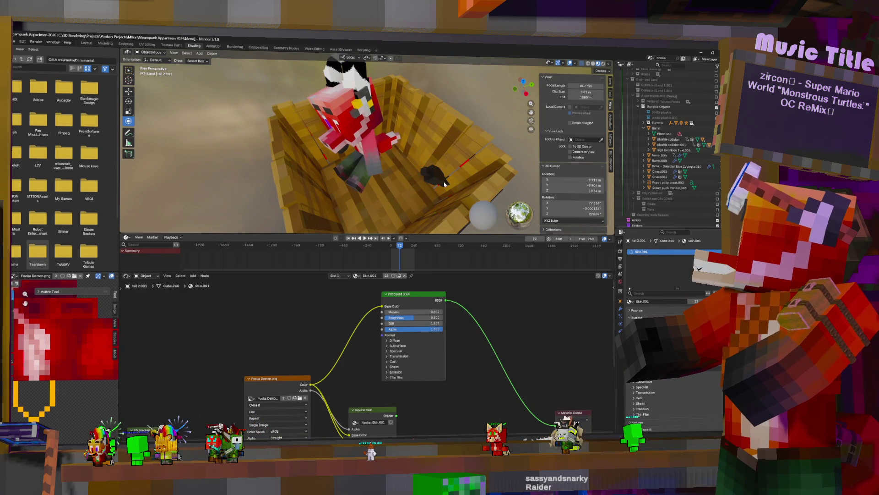
Delete the stray tail 2.001 object, then look over the barrel and fox plushie.
key(Delete)
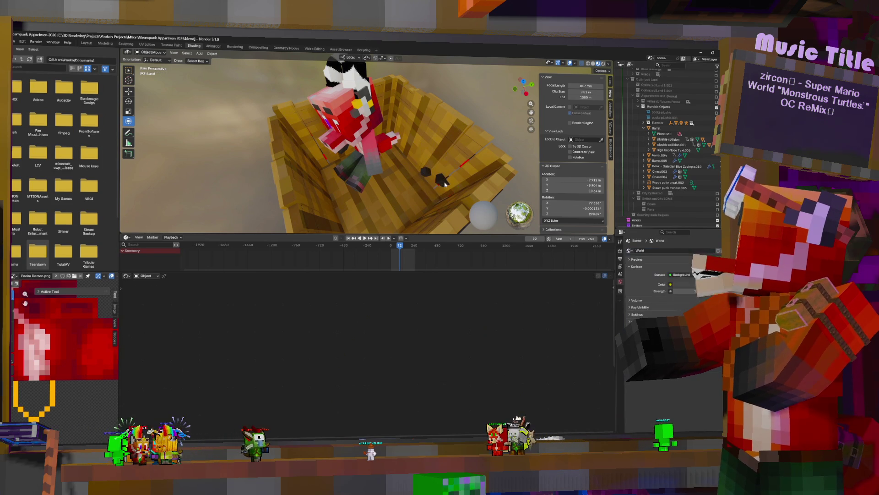
click(445, 181)
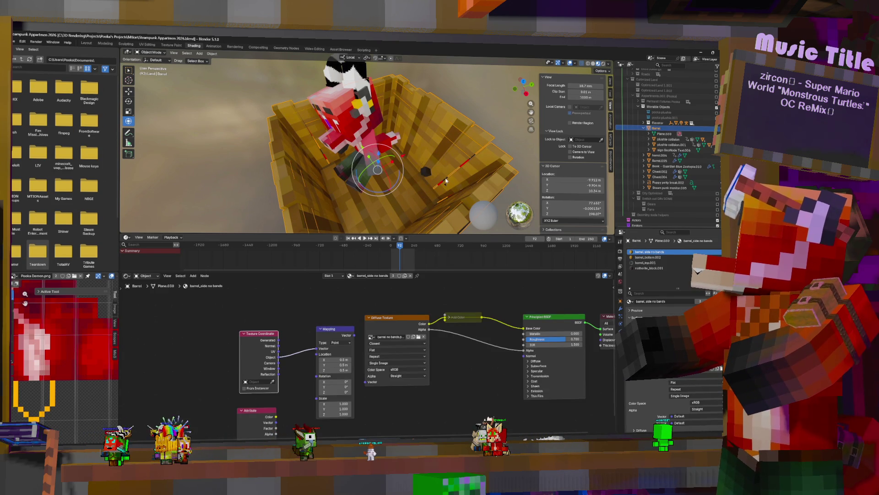
mouse_move(426, 171)
middle_down()
mouse_move(445, 151)
mouse_move(371, 115)
mouse_move(403, 135)
middle_up()
click(371, 115)
scroll(371, 115, down, 3)
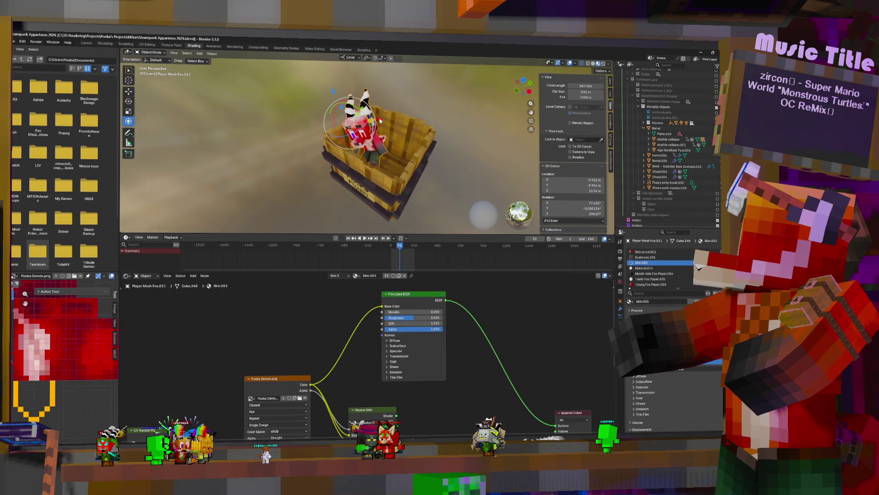
Join the Pooka Plush sign into the barrel mesh, with the barrel as the active object.
click(406, 138)
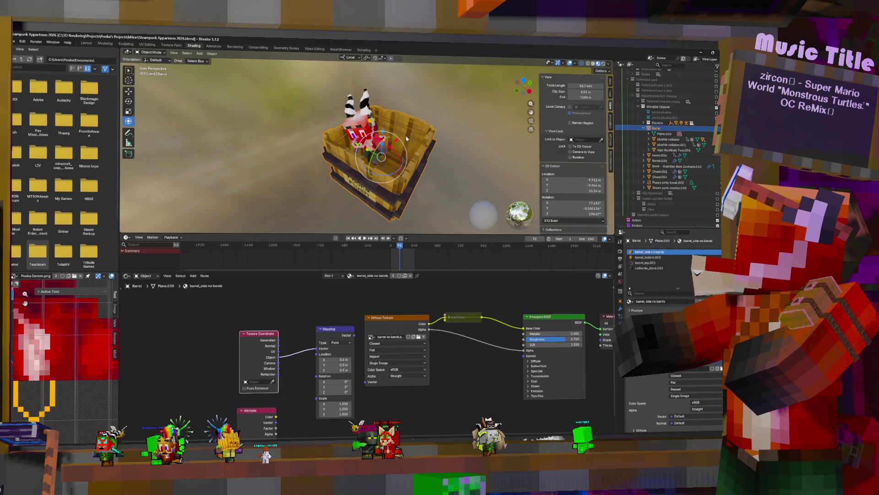
click(361, 196)
click(392, 181)
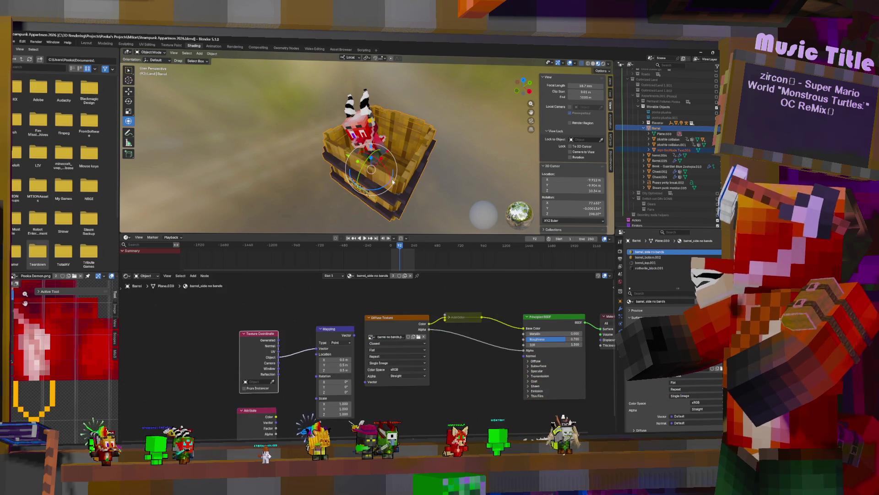
key(ctrl+j)
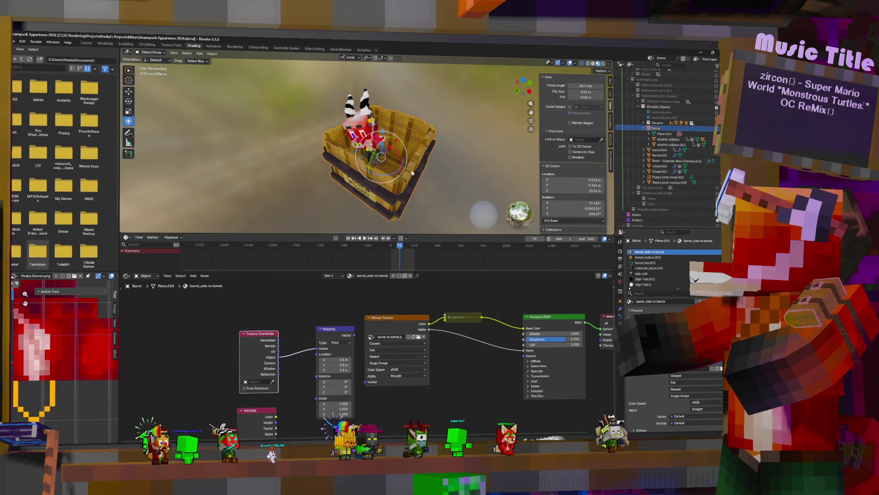
middle_drag(394, 127, 424, 183)
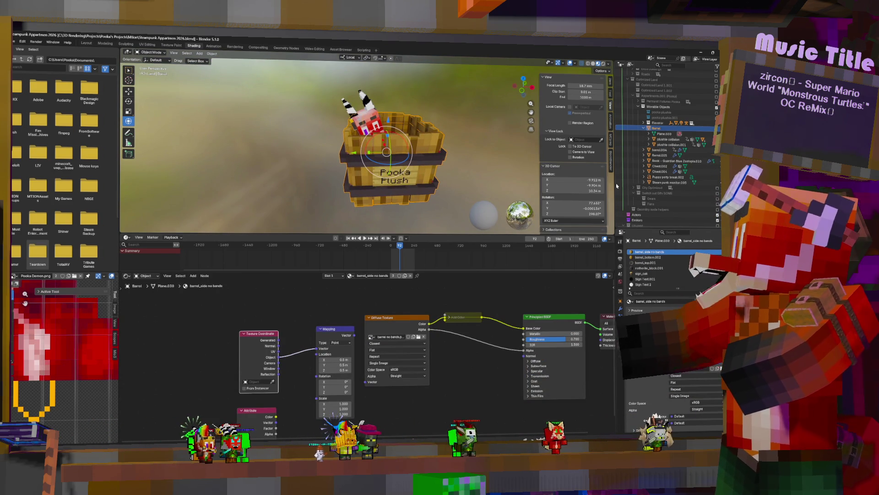
click(661, 142)
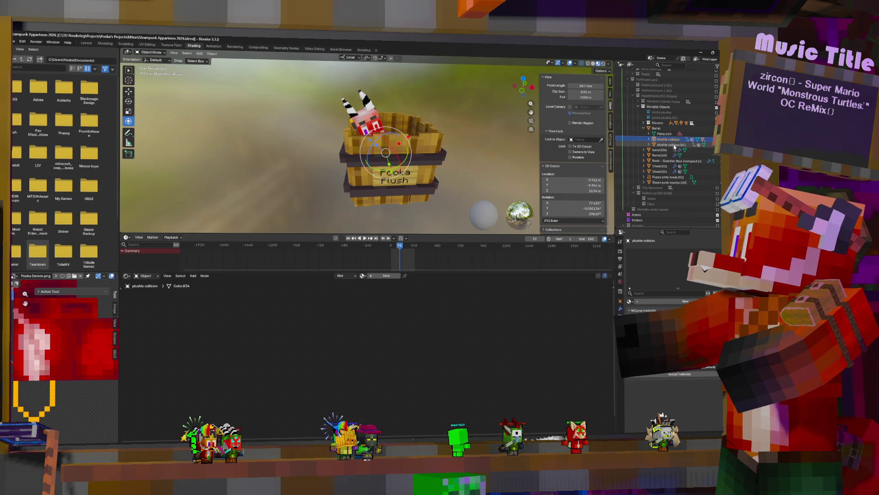
Select the plushie collision object, after a trial delete and rotation reset are undone.
mouse_move(472, 131)
middle_down()
mouse_move(428, 152)
mouse_move(447, 141)
middle_up()
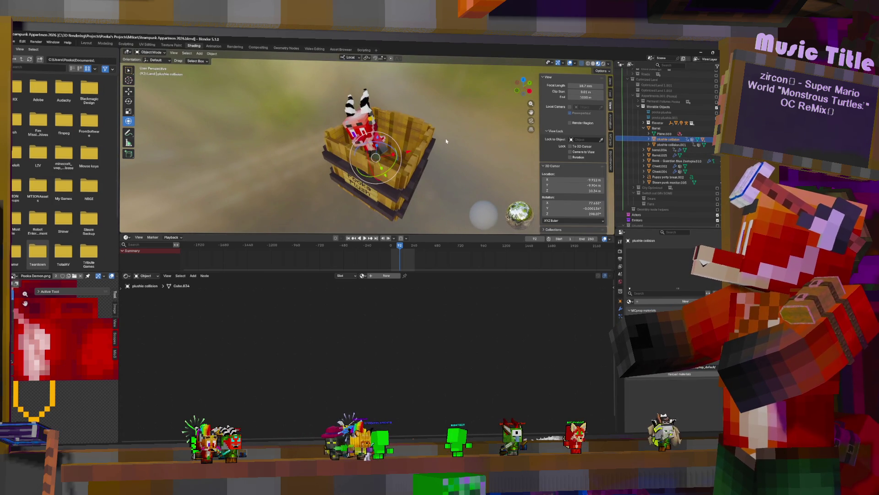
key(Delete)
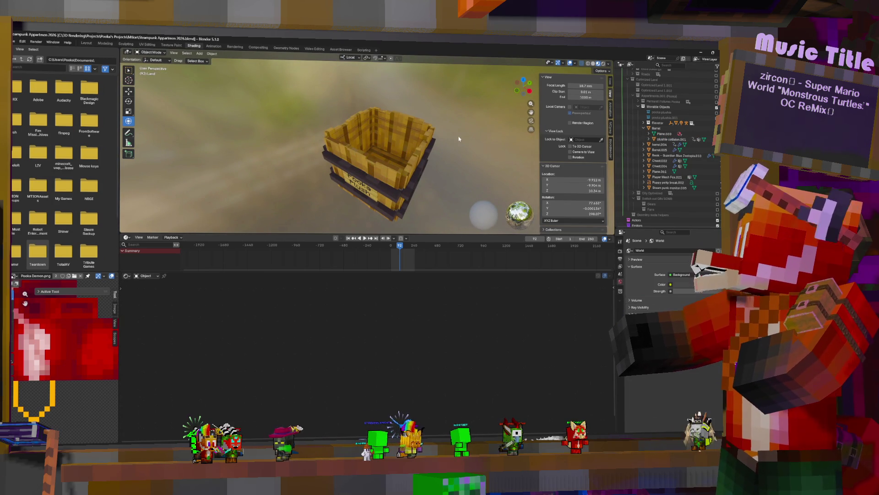
key(ctrl+z)
key(Delete)
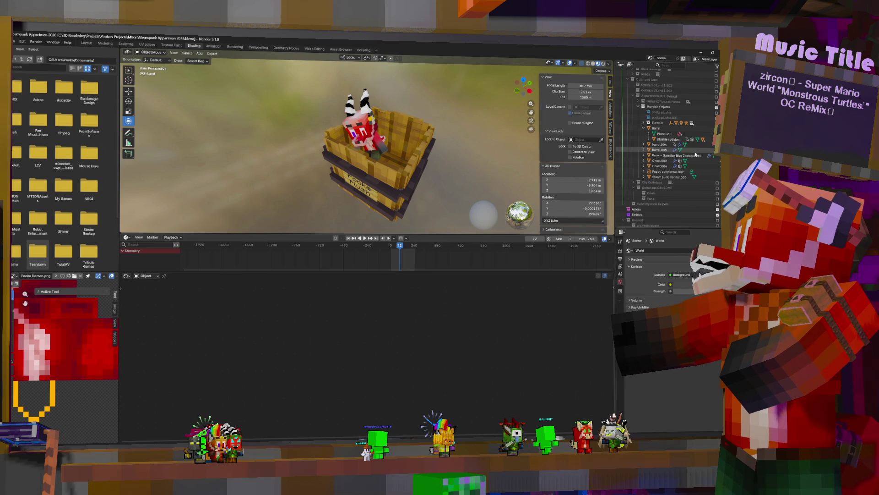
click(670, 139)
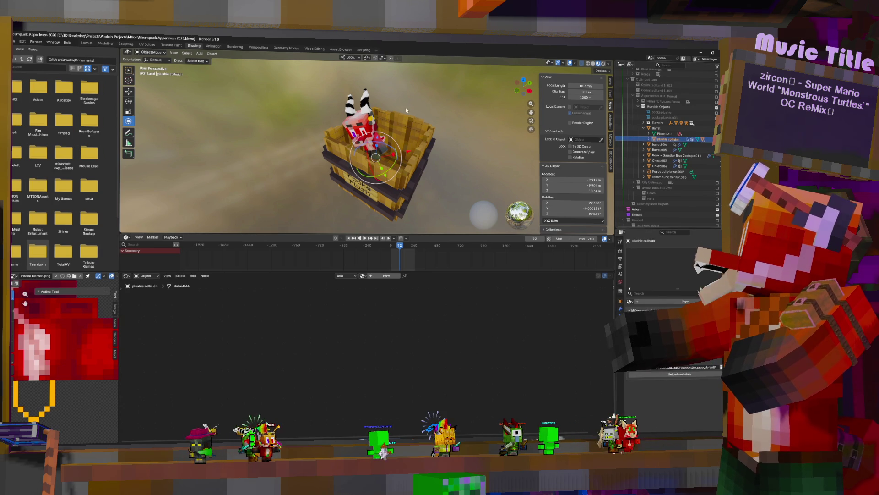
mouse_move(388, 124)
middle_down()
mouse_move(401, 124)
mouse_move(375, 159)
mouse_move(400, 138)
mouse_move(386, 137)
middle_up()
key(alt+r)
key(ctrl+z)
Rotate the plushie collision object 18.1° about its local Z axis.
key(r)
key(z)
key(z)
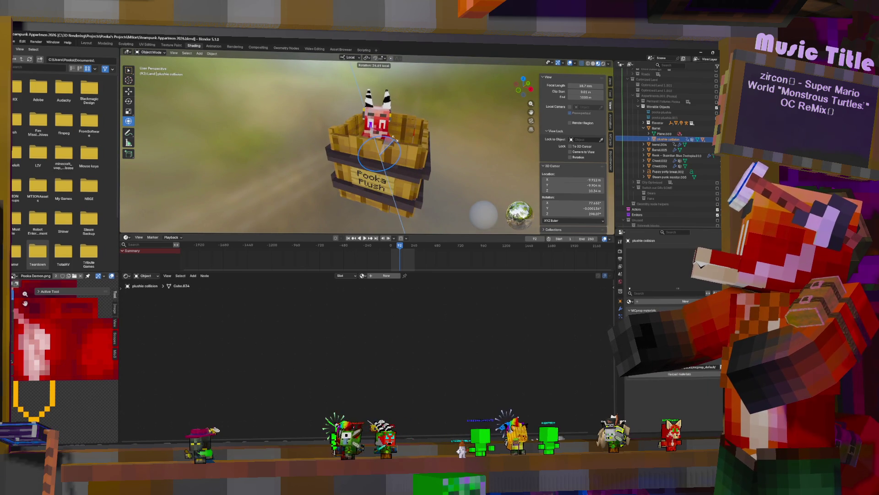
click(393, 137)
middle_drag(393, 138, 386, 143)
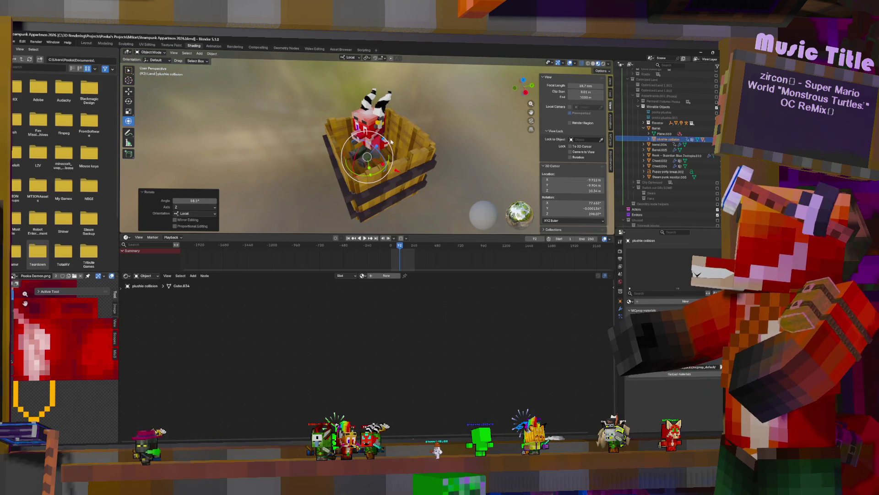
Apply the collision object's rotation and scale but not its location, then check the result.
key(ctrl+a)
click(392, 139)
middle_drag(391, 140, 426, 133)
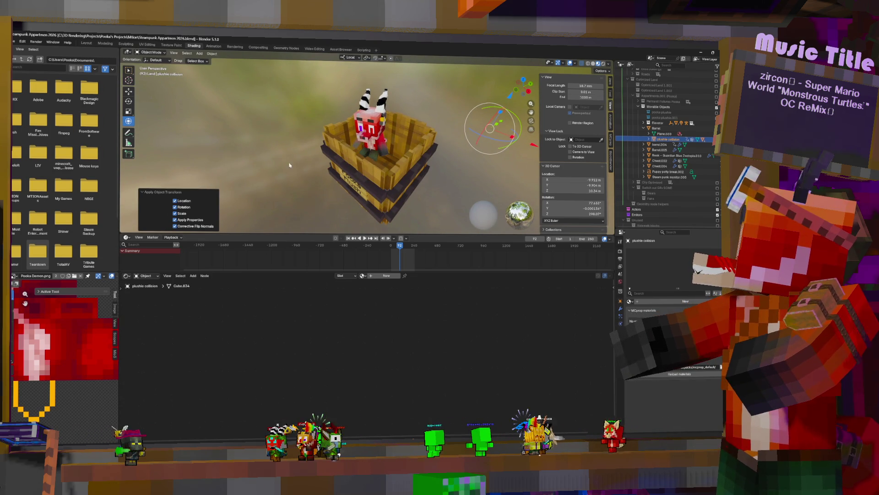
click(174, 201)
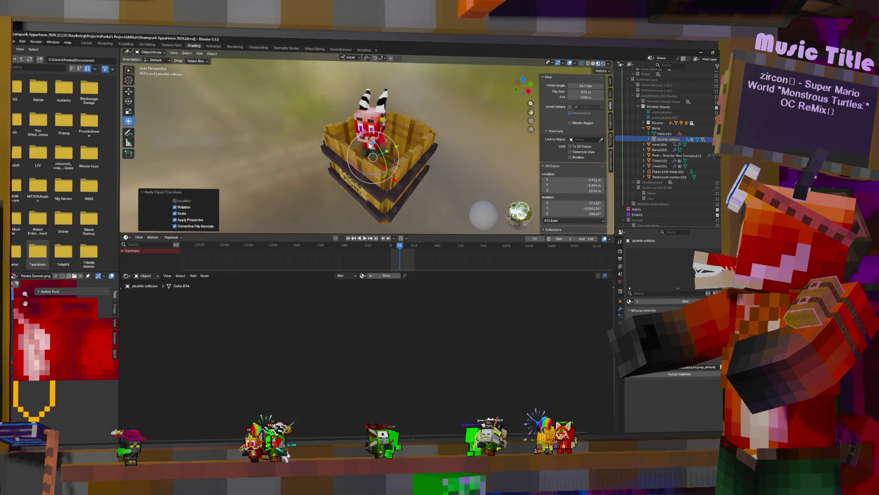
middle_drag(370, 145, 309, 187)
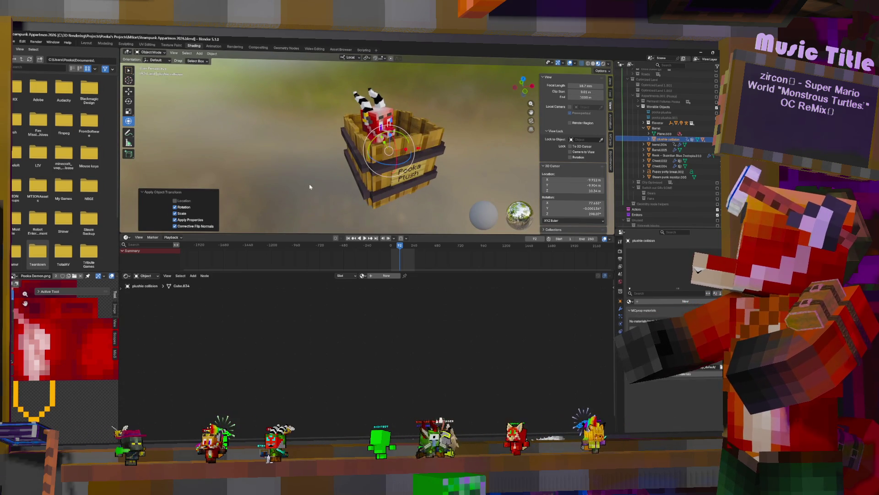
middle_drag(306, 230, 448, 84)
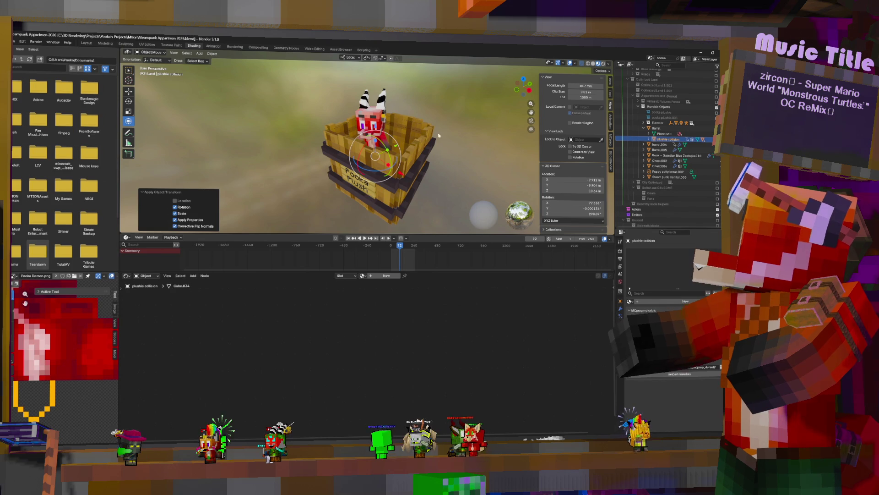
middle_drag(442, 145, 389, 149)
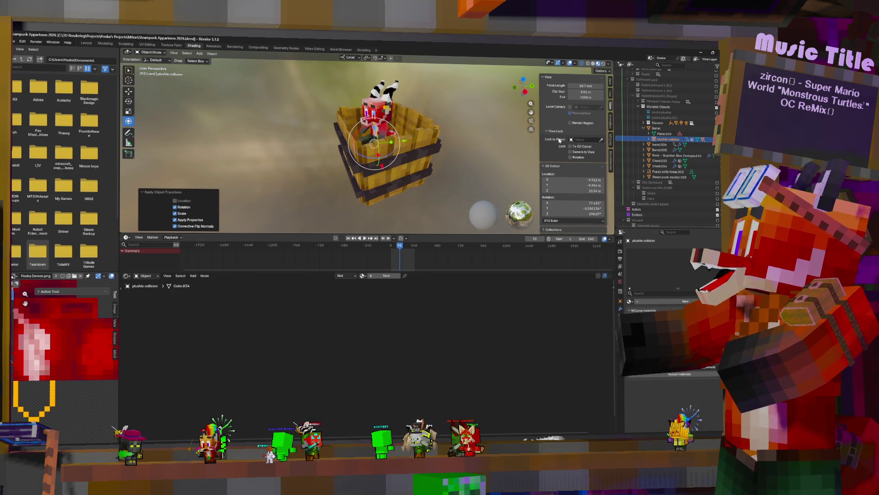
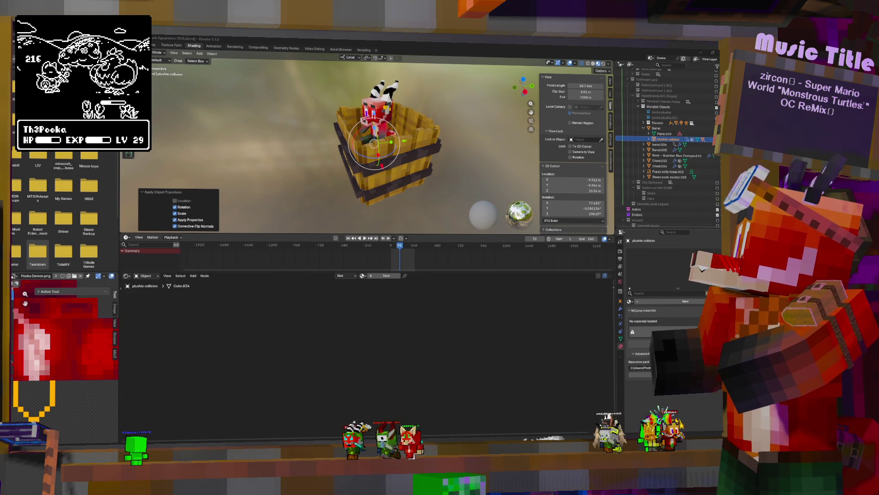
Frame barrel.004 and Barrel.005 to review their materials, then select the Book object.
click(660, 144)
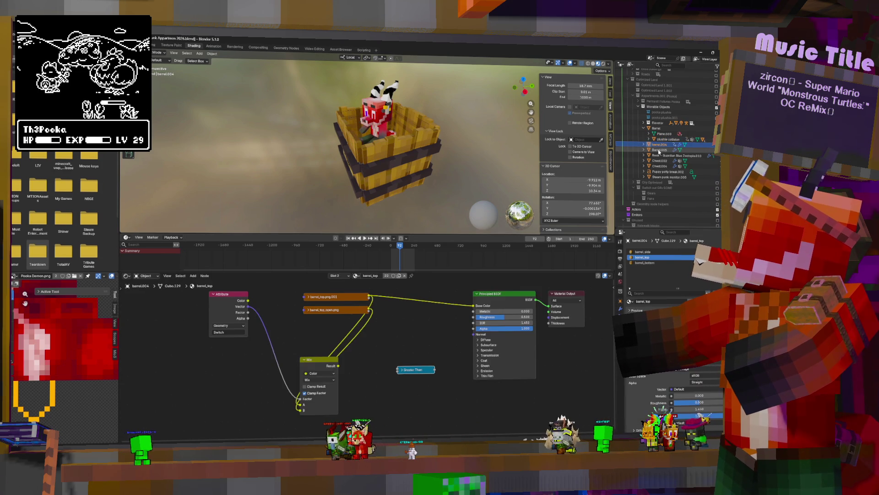
key(KP_Decimal)
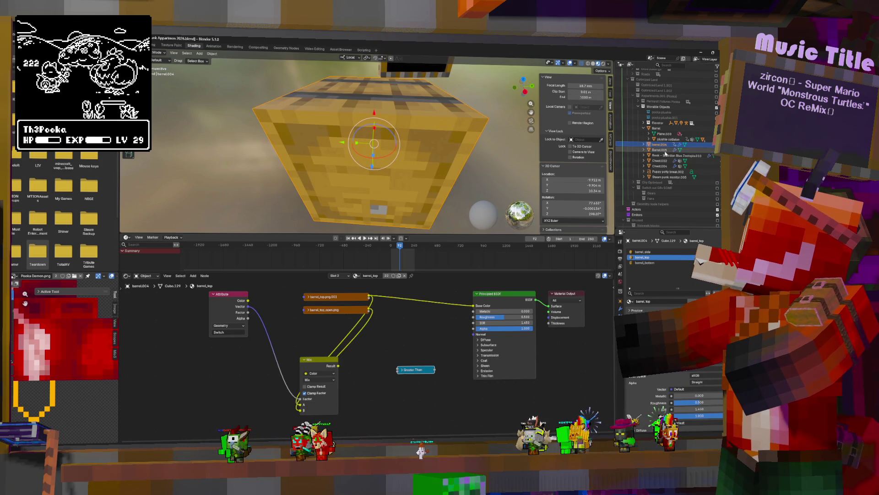
click(660, 150)
key(KP_Decimal)
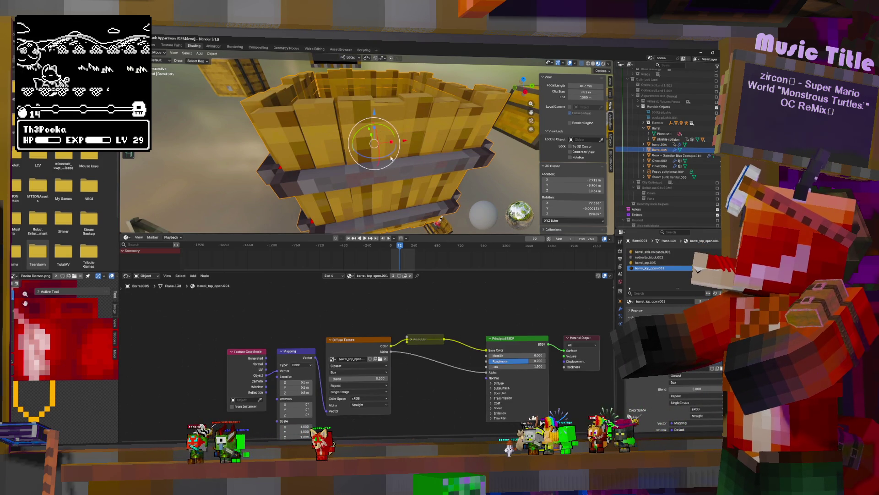
scroll(472, 147, down, 5)
mouse_move(473, 147)
middle_down()
mouse_move(458, 183)
mouse_move(431, 151)
mouse_move(396, 148)
mouse_move(427, 142)
middle_up()
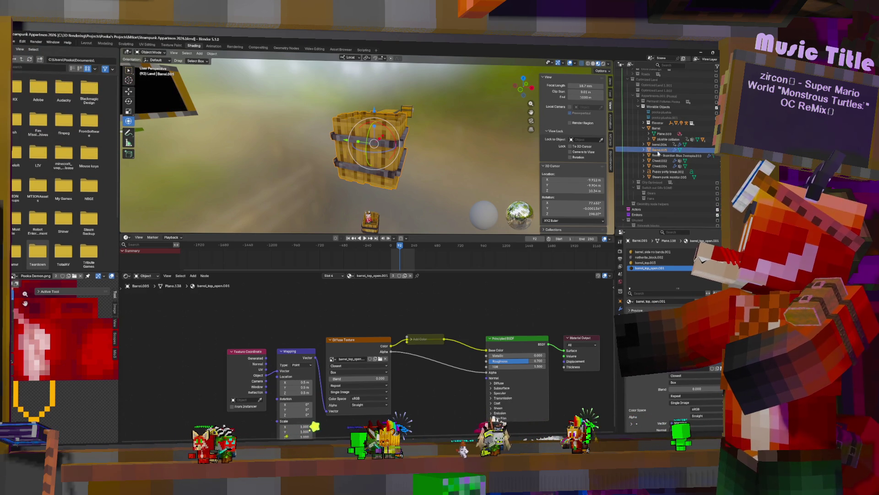
click(659, 155)
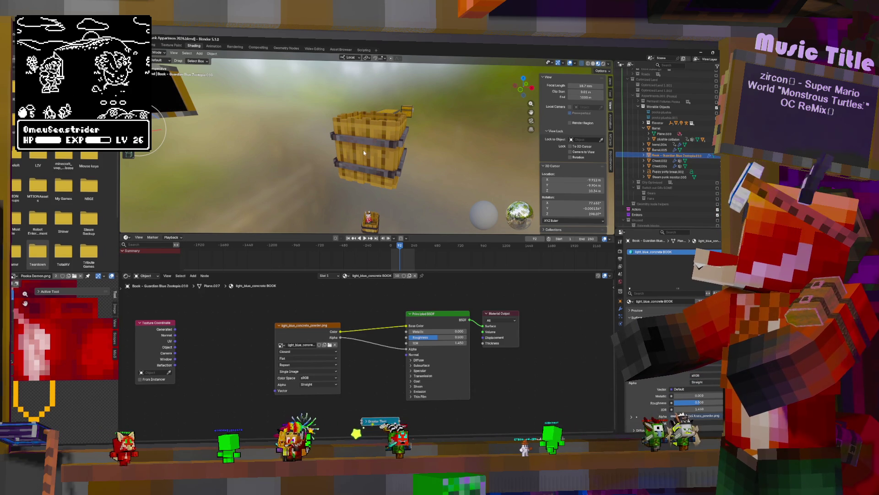
Frame and orbit the Math & Stuff book, and inspect its GeometryNodes modifier.
key(KP_Decimal)
scroll(333, 144, up, 2)
middle_drag(333, 143, 322, 142)
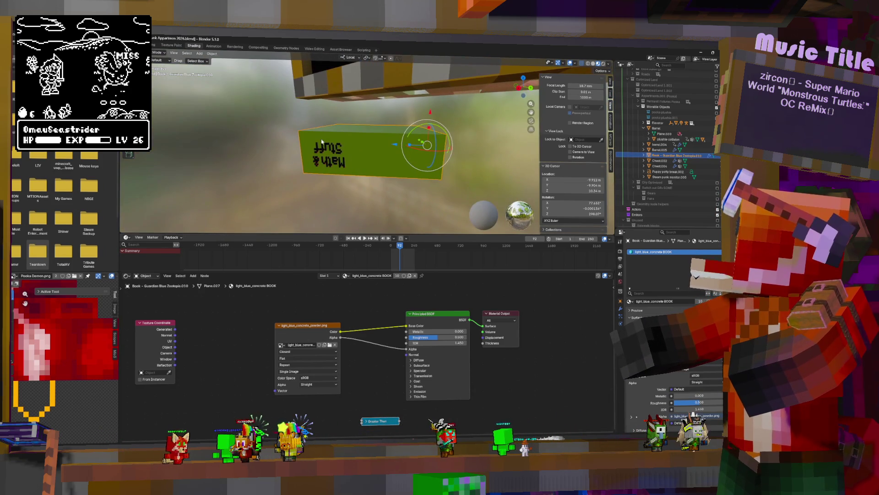
mouse_move(379, 170)
middle_down()
mouse_move(428, 166)
mouse_move(393, 153)
mouse_move(534, 149)
middle_up()
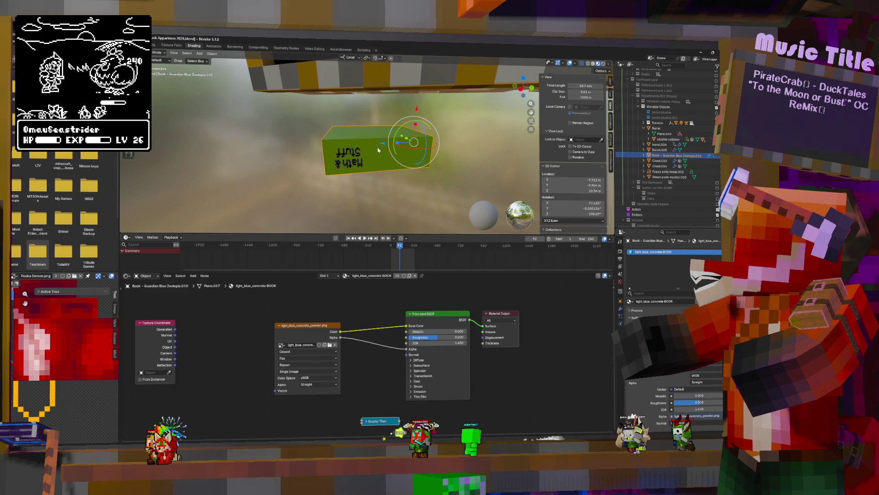
middle_drag(378, 150, 436, 142)
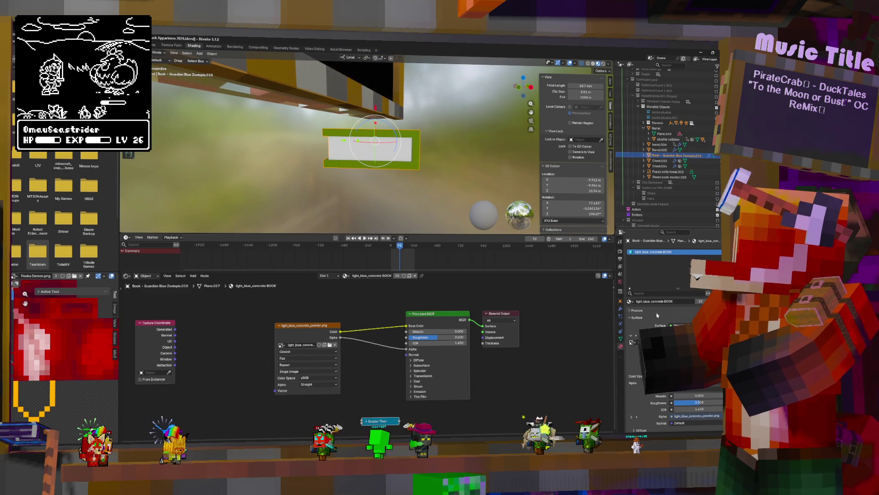
click(621, 310)
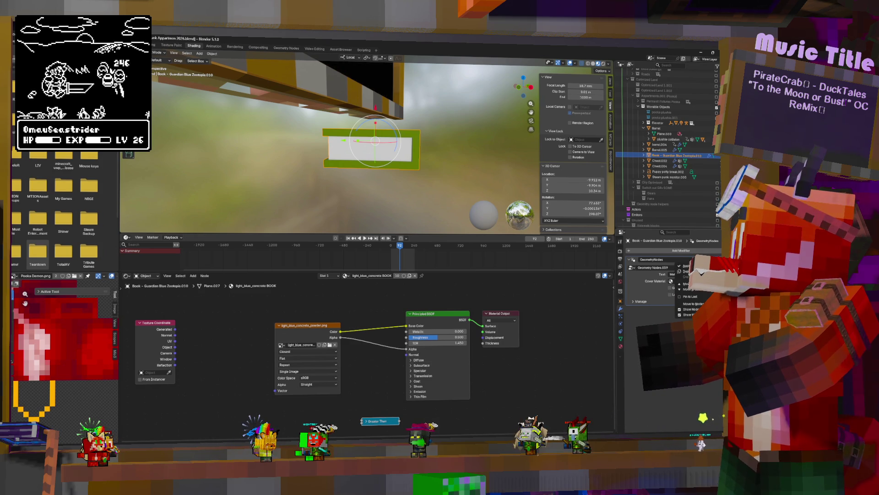
click(702, 260)
Review the green_concrete, white_wool and Sign Text materials, then remove the empty first slot.
click(621, 346)
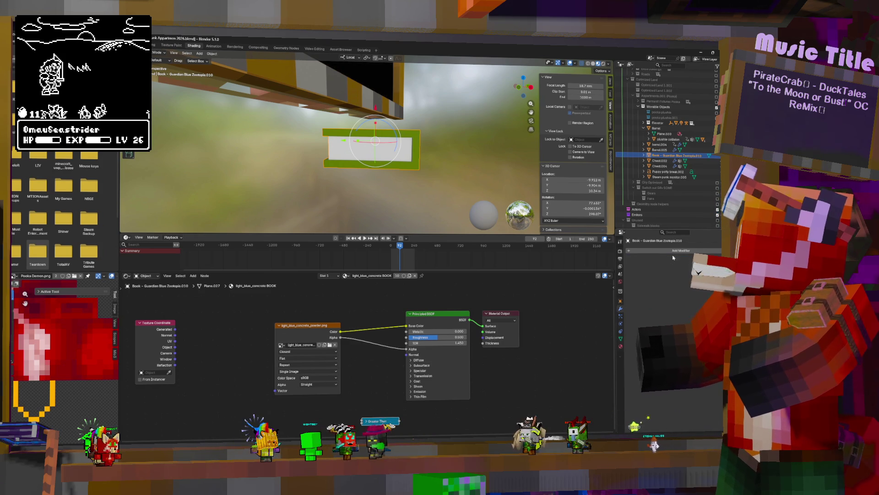
click(651, 257)
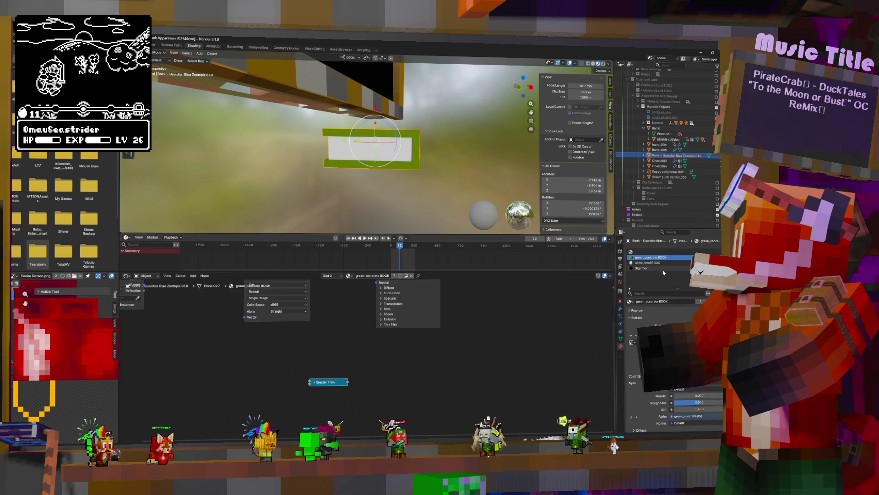
click(630, 301)
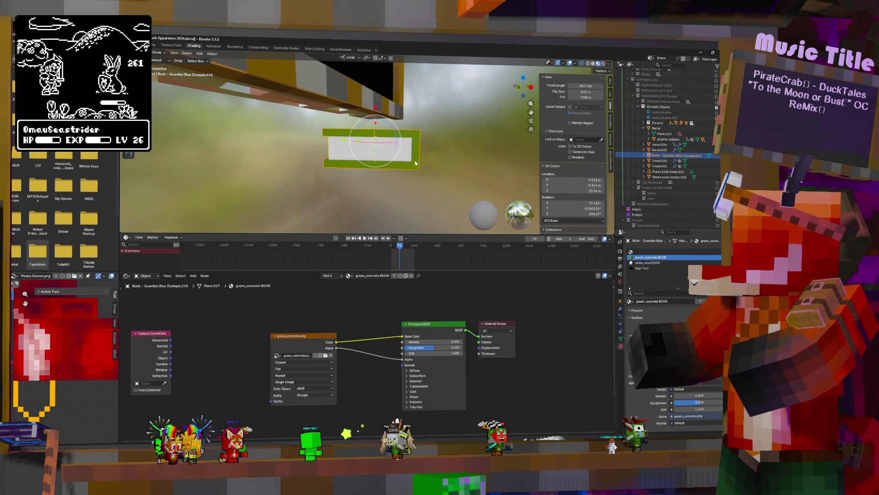
click(641, 263)
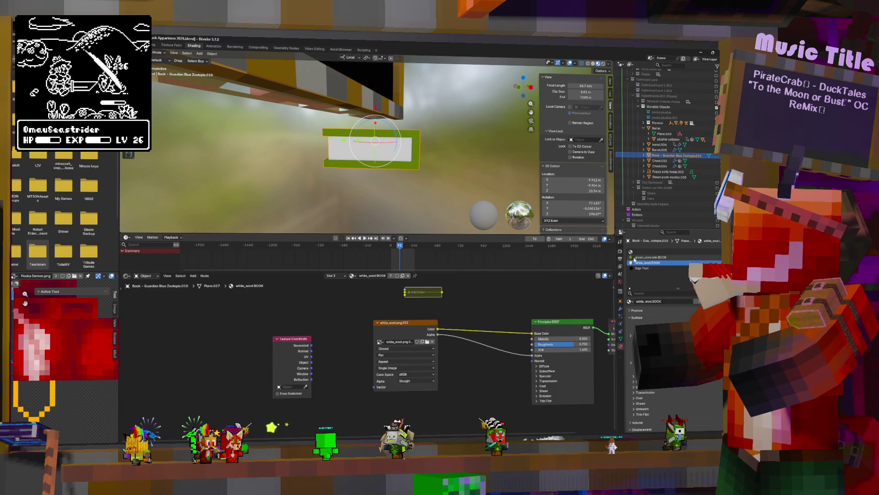
click(642, 268)
click(650, 257)
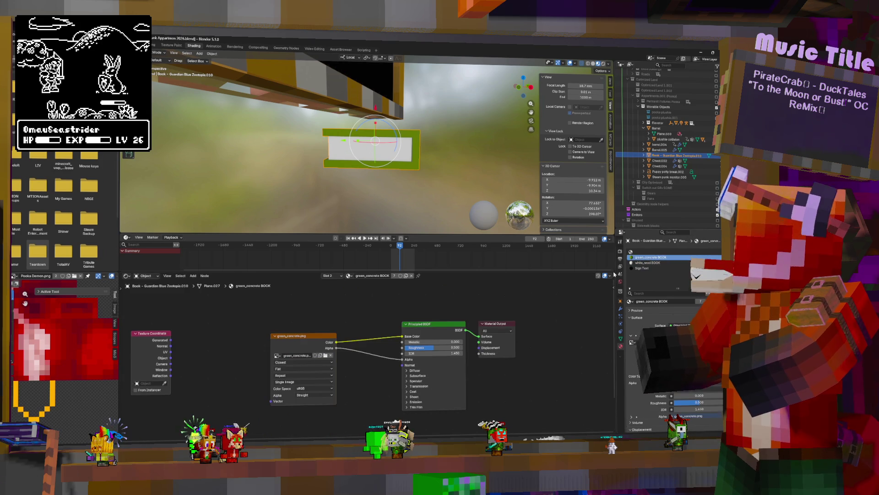
click(642, 252)
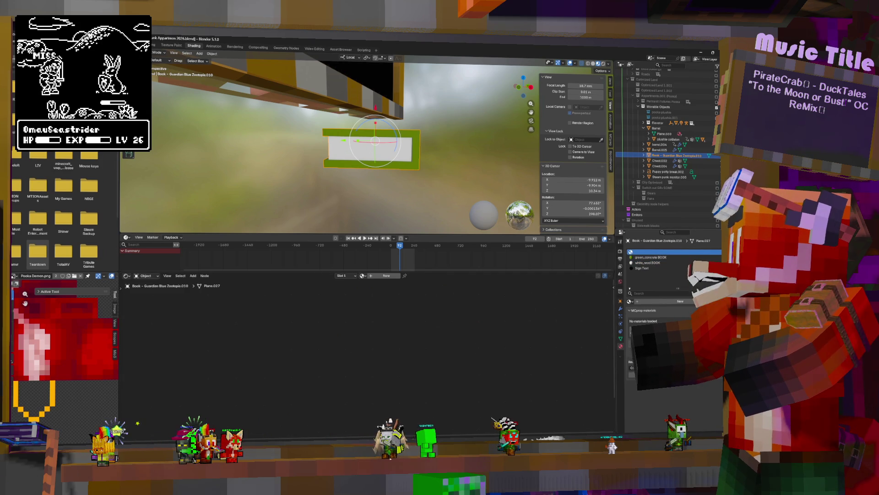
click(717, 257)
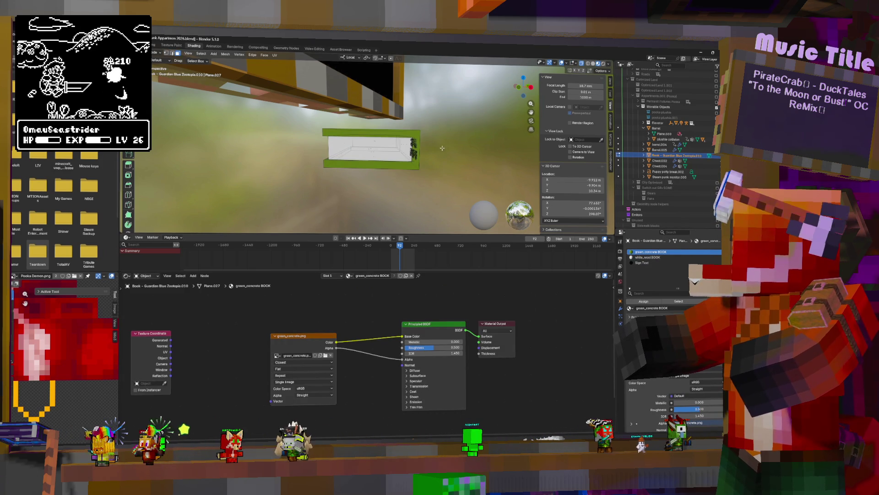
Cube-project the book's UVs in Edit Mode and check the white_wool BOOK material.
middle_drag(385, 183, 411, 157)
key(Tab)
key(u)
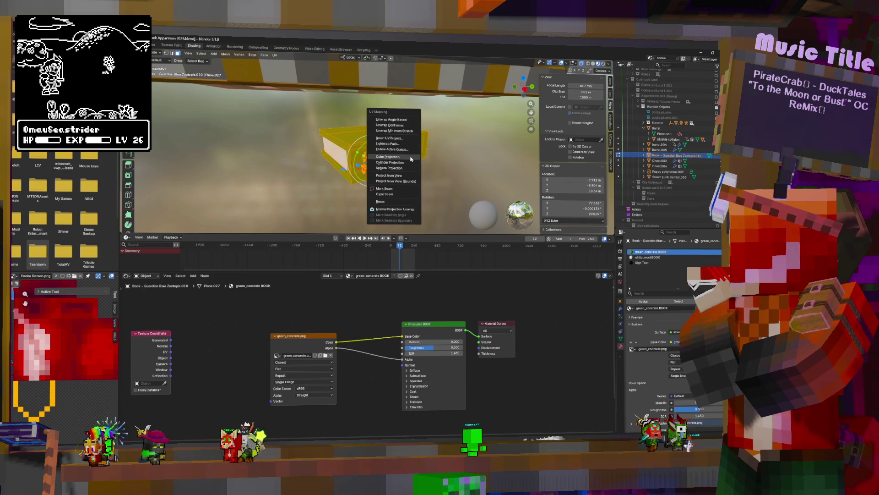
click(399, 157)
key(Tab)
mouse_move(449, 158)
middle_down()
mouse_move(480, 167)
mouse_move(348, 139)
mouse_move(404, 123)
mouse_move(401, 160)
middle_up()
click(643, 257)
scroll(458, 165, up, 5)
scroll(362, 136, down, 5)
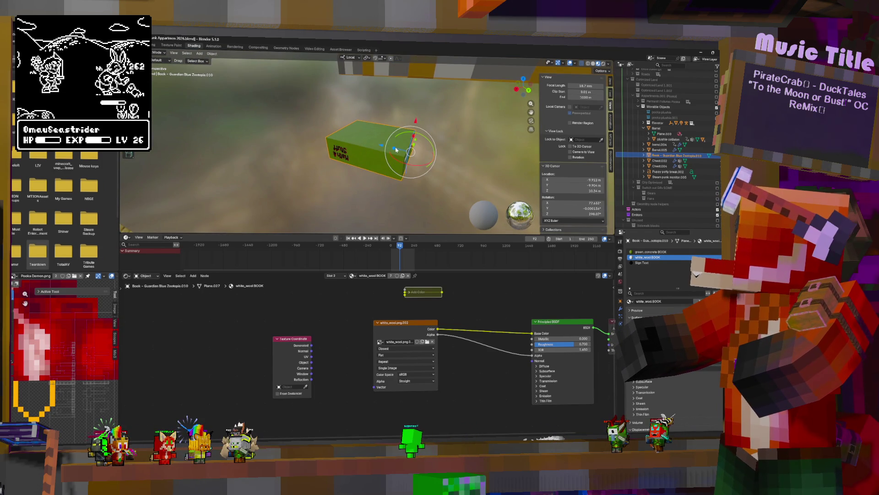
Frame and inspect Chest.002 and the long double chest Chest.004.
click(670, 161)
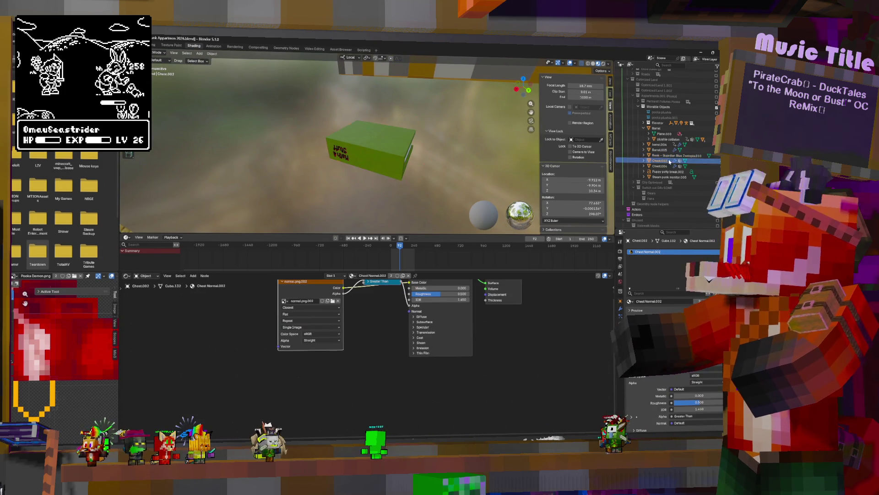
key(KP_Decimal)
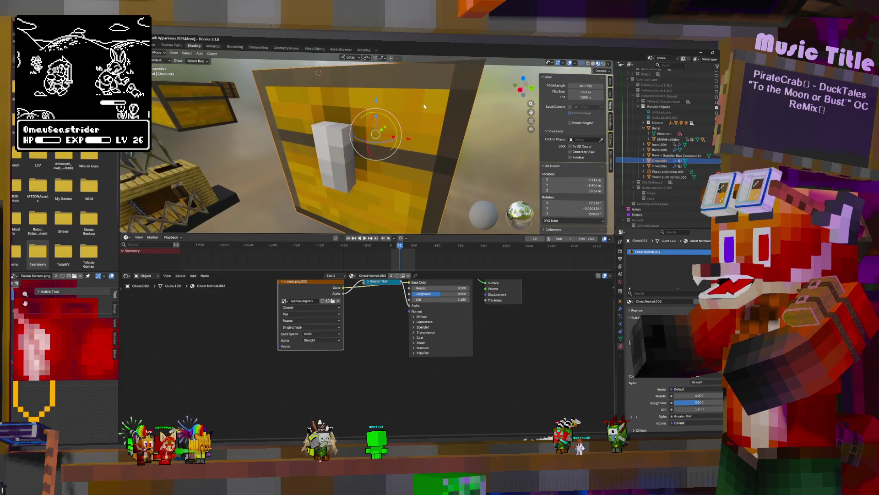
click(659, 166)
key(KP_Decimal)
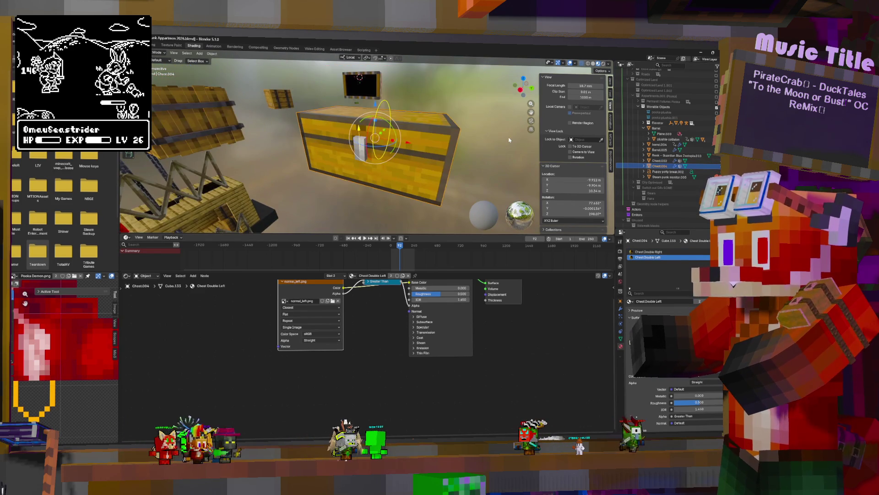
middle_drag(503, 134, 448, 130)
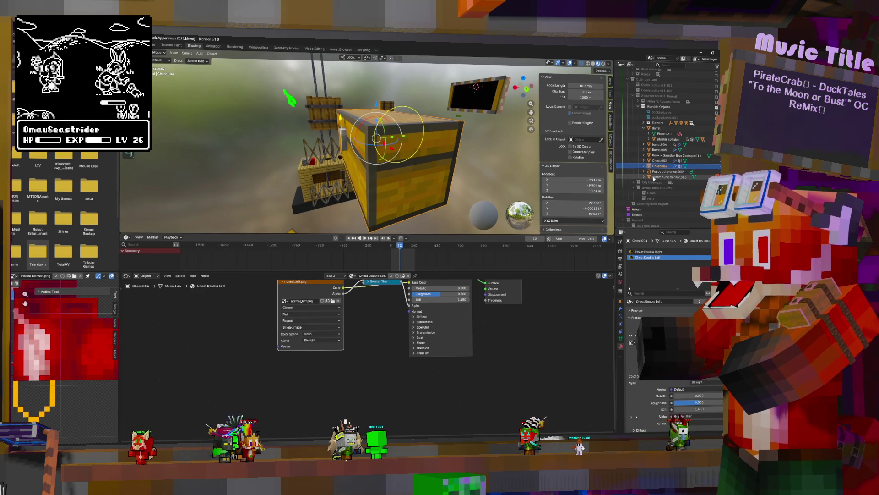
Frame the Puppy potty break text, glance at SteamPunk City, and return to Blender.
click(660, 172)
key(KP_Decimal)
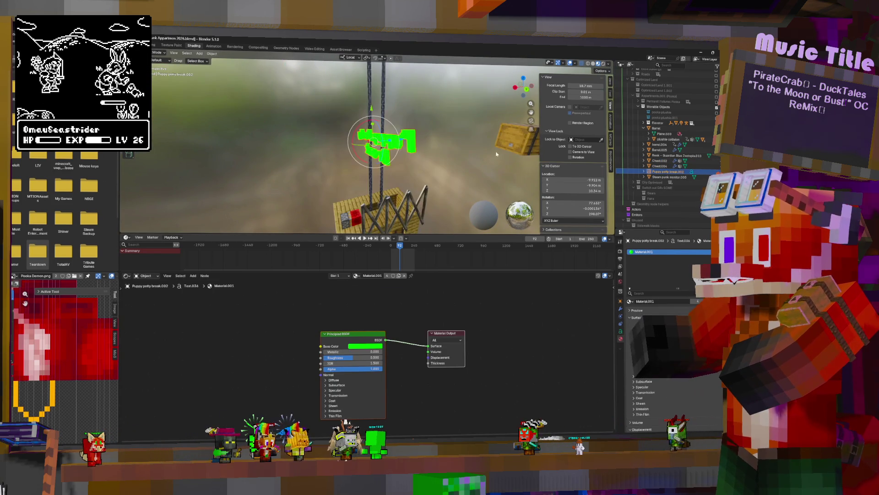
middle_drag(408, 132, 403, 136)
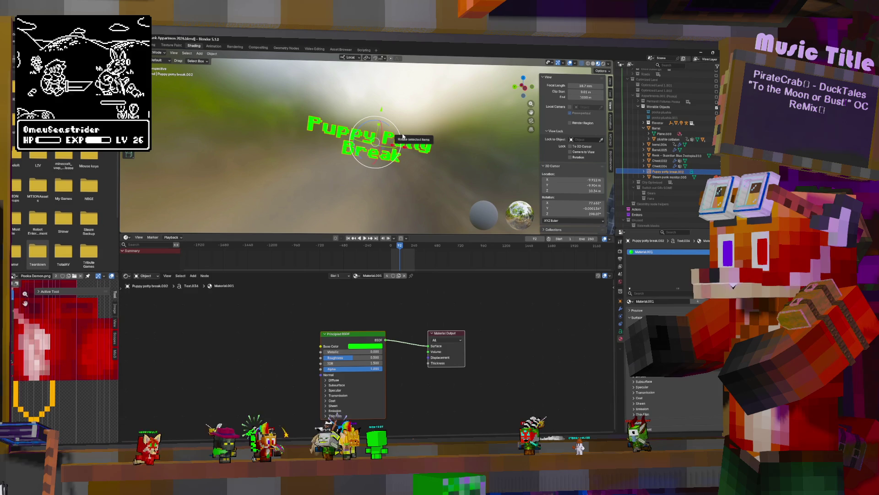
key(alt+Tab)
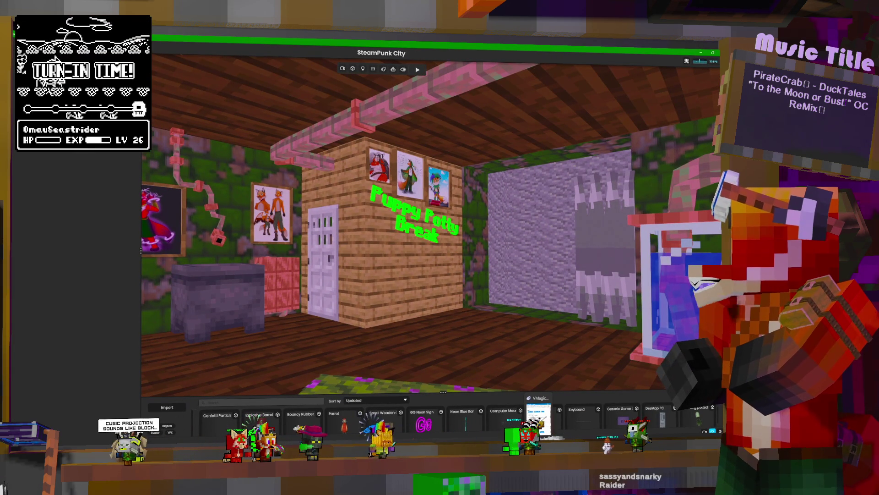
click(378, 419)
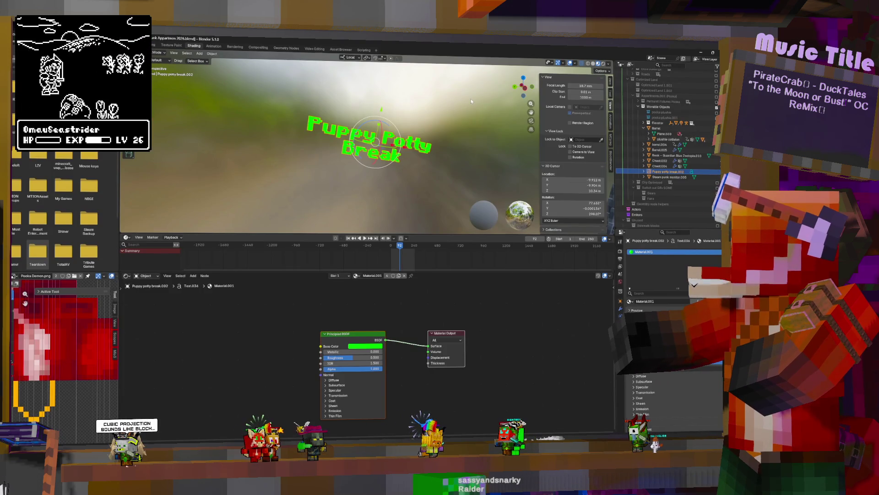
Select and frame the steampunk monitor, orbiting it to view its Copper Grating.003 material.
click(403, 148)
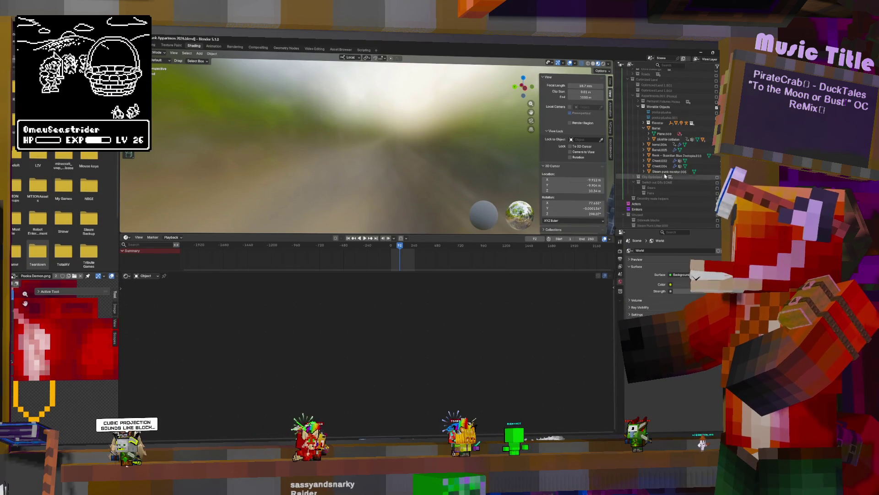
click(442, 146)
key(KP_Decimal)
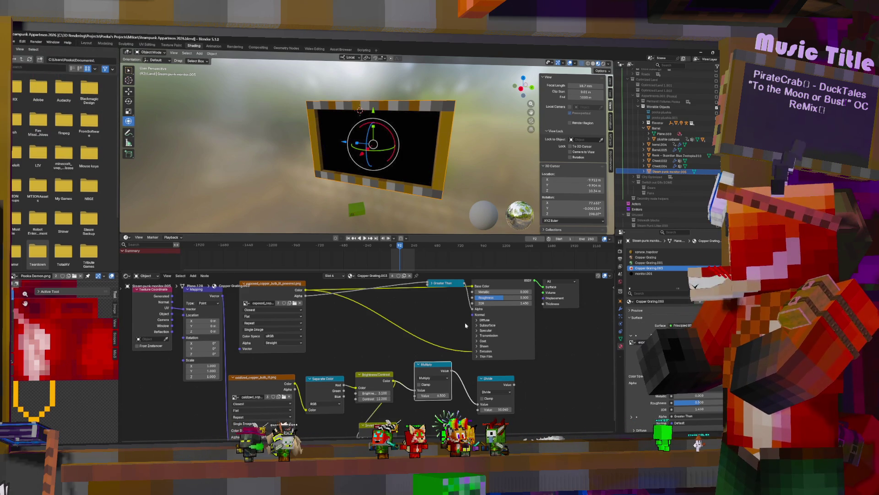
middle_drag(450, 129, 284, 99)
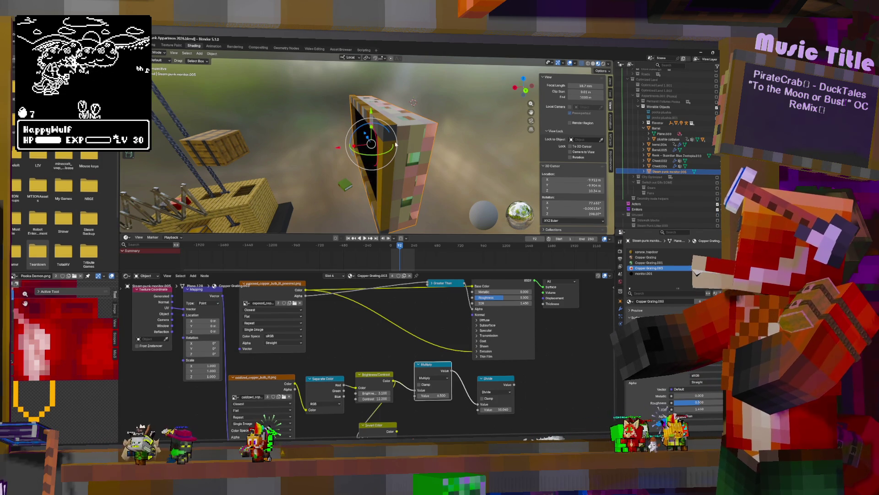
middle_drag(396, 145, 389, 167)
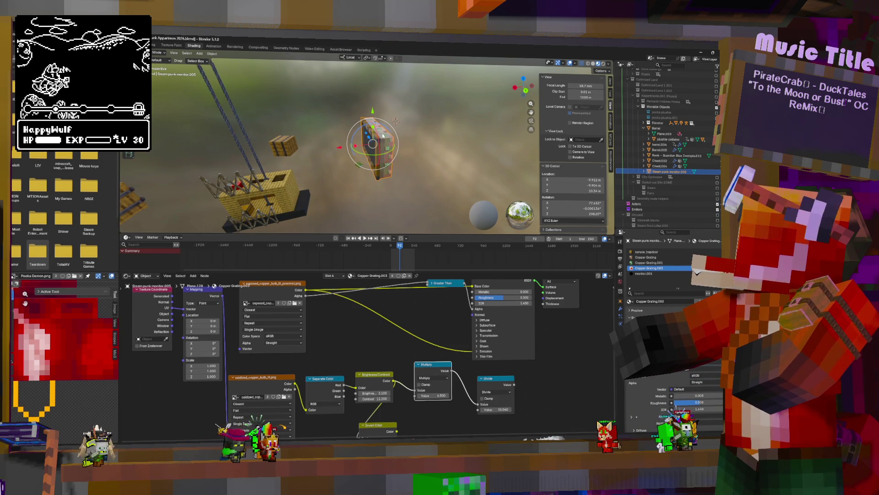
Add a cube mesh and give it a new material.
key(shift+a)
mouse_move(384, 143)
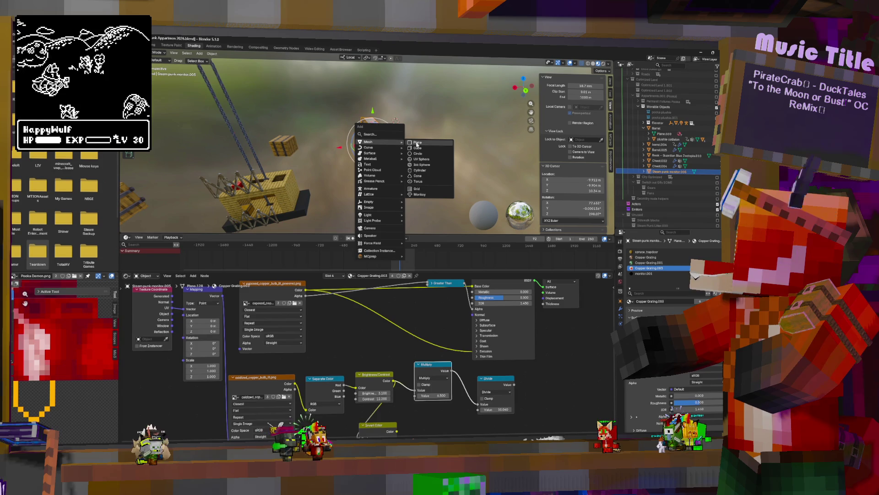
click(417, 148)
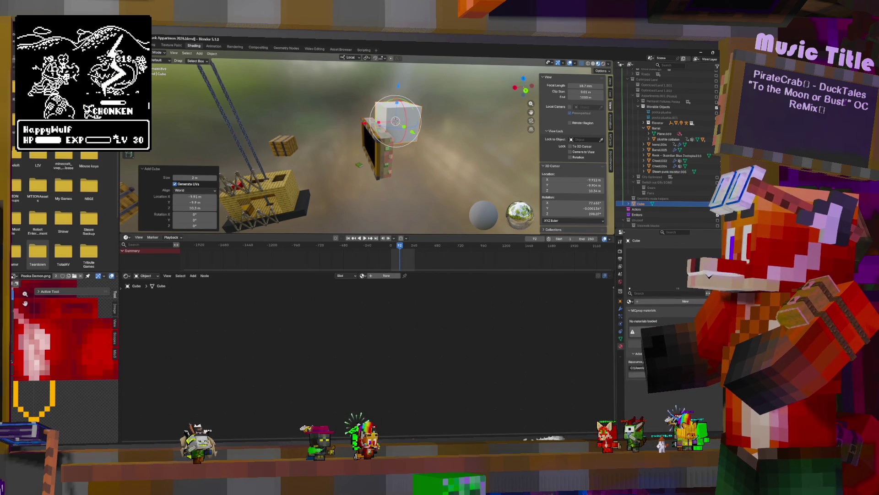
click(686, 301)
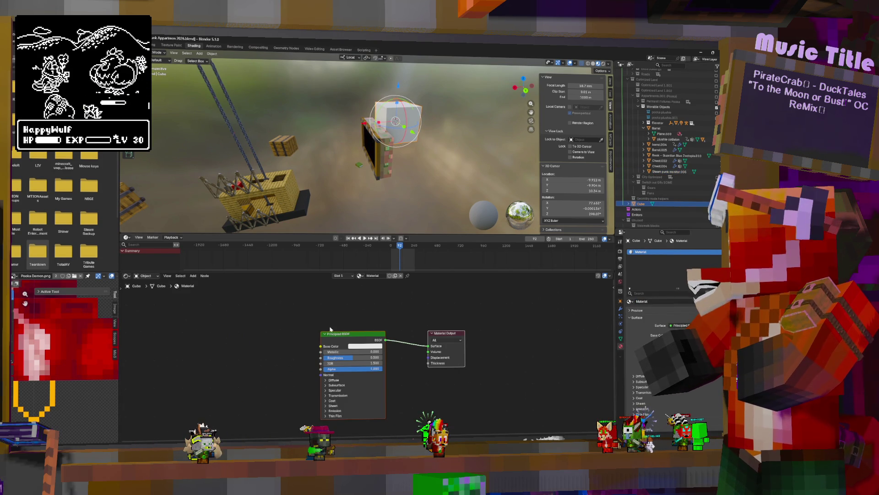
Add an acacia_planks.png Image Texture feeding Base Color, with Closest interpolation.
key(shift+a)
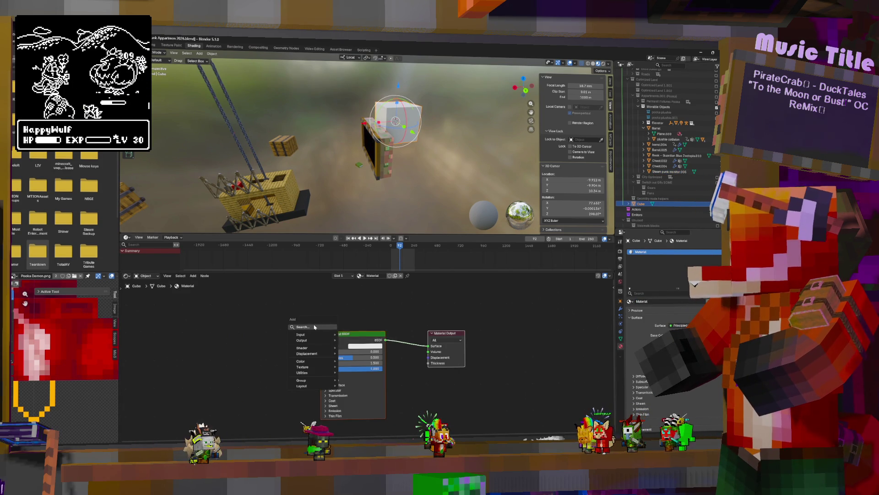
click(327, 328)
key(Down)
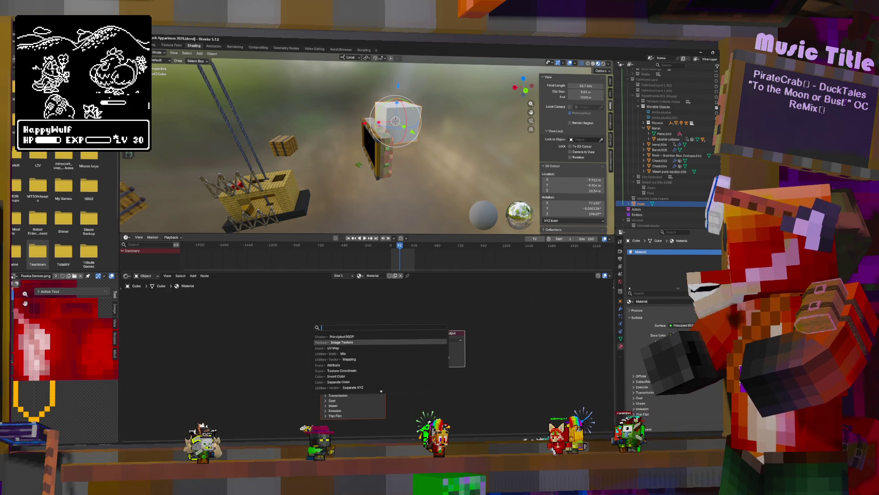
key(Return)
click(219, 326)
click(227, 347)
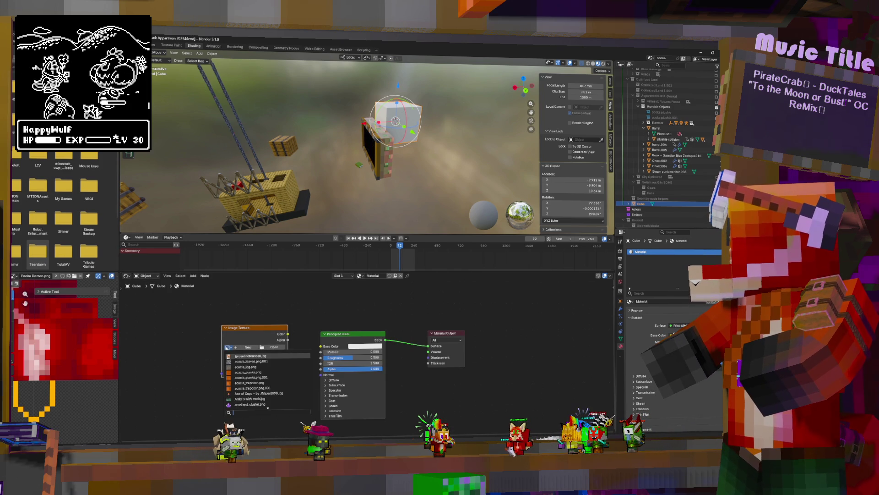
click(245, 372)
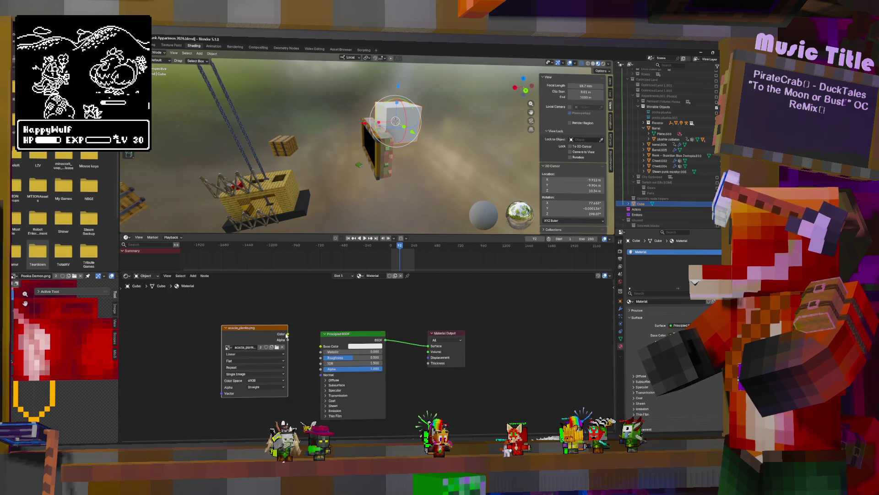
drag(324, 347, 322, 346)
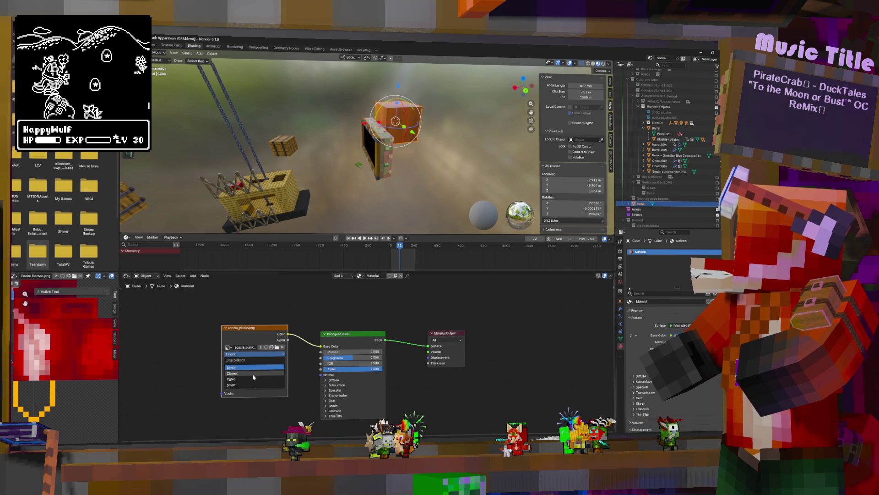
click(253, 373)
Cube-project the cube's UVs in Edit Mode and check the plank texture.
key(KP_Decimal)
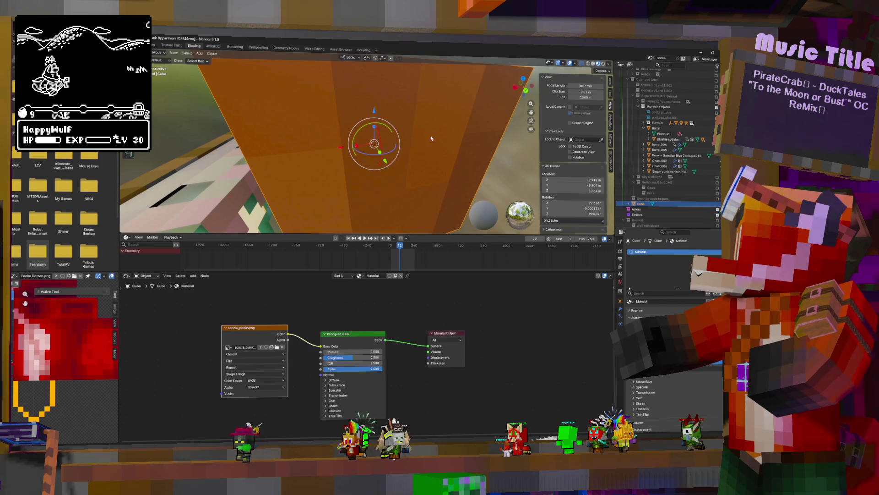
scroll(431, 138, down, 6)
key(Tab)
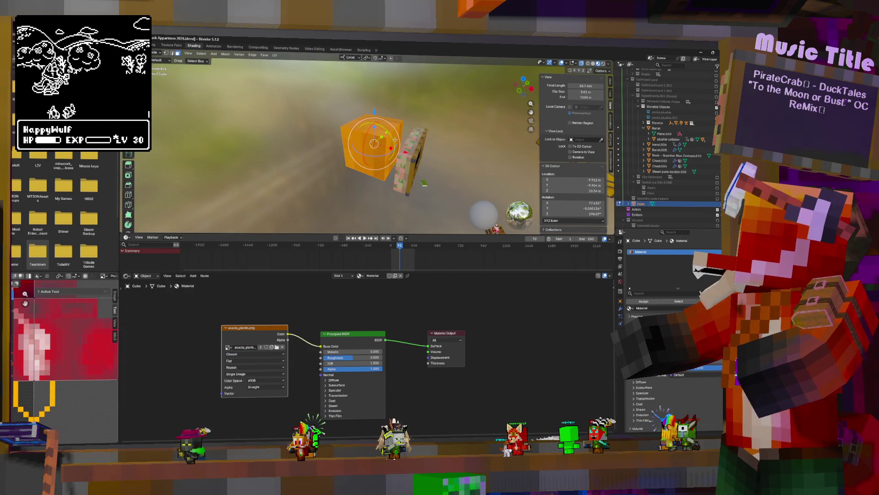
key(u)
click(379, 149)
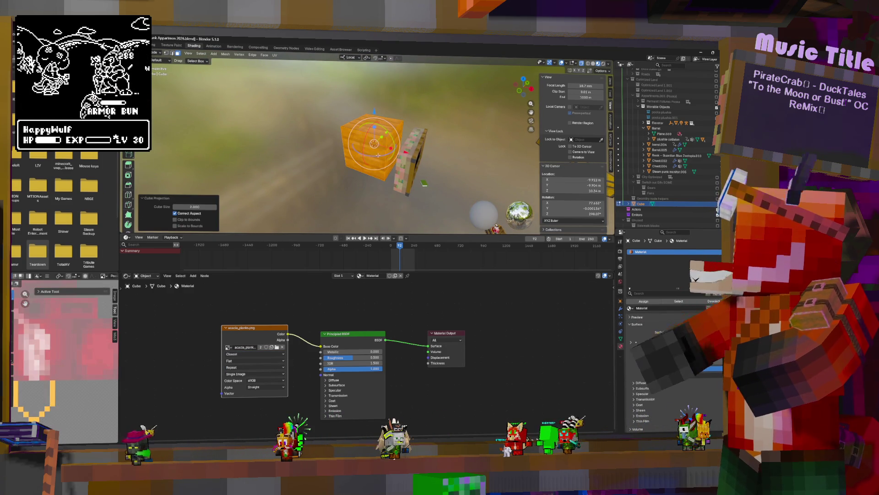
scroll(80, 363, down, 5)
key(Tab)
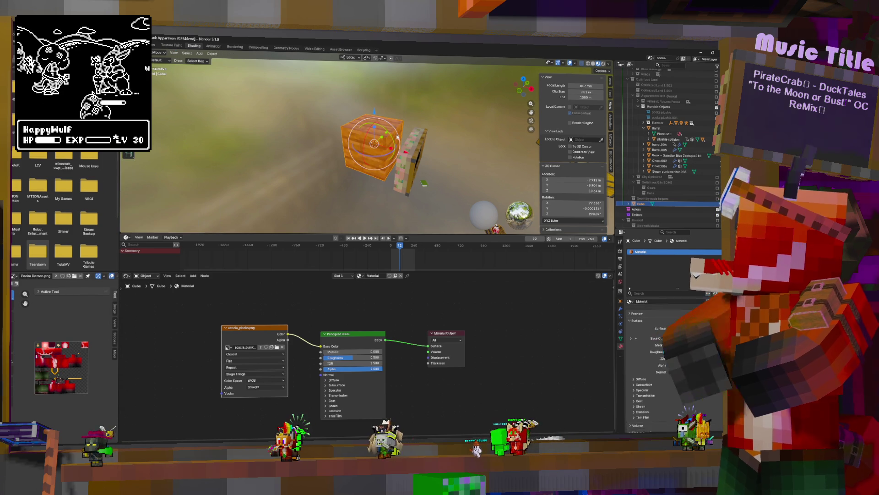
mouse_move(435, 151)
middle_down()
mouse_move(528, 160)
mouse_move(487, 153)
mouse_move(411, 185)
mouse_move(419, 183)
middle_up()
key(Tab)
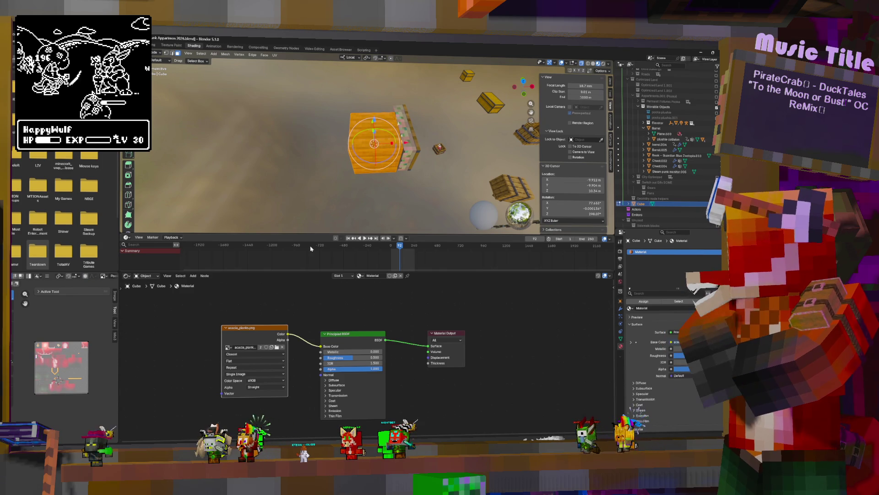
Reset the cube's UVs for full planks per face, then start rotating the monitor.
key(u)
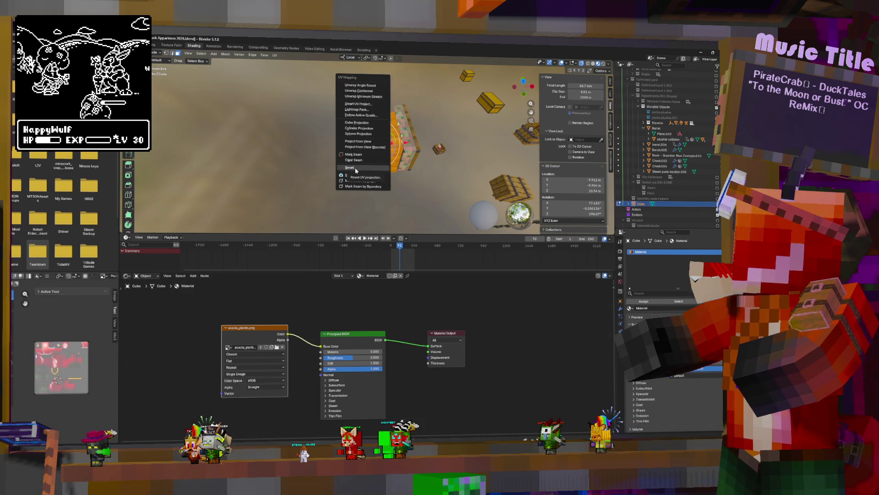
click(355, 168)
mouse_move(463, 159)
middle_down()
mouse_move(232, 135)
mouse_move(505, 161)
middle_up()
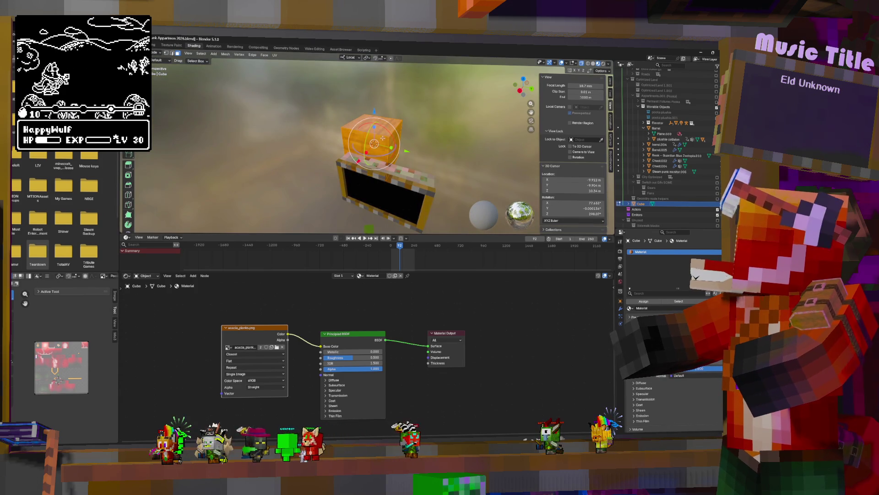
middle_drag(454, 147, 426, 137)
click(417, 146)
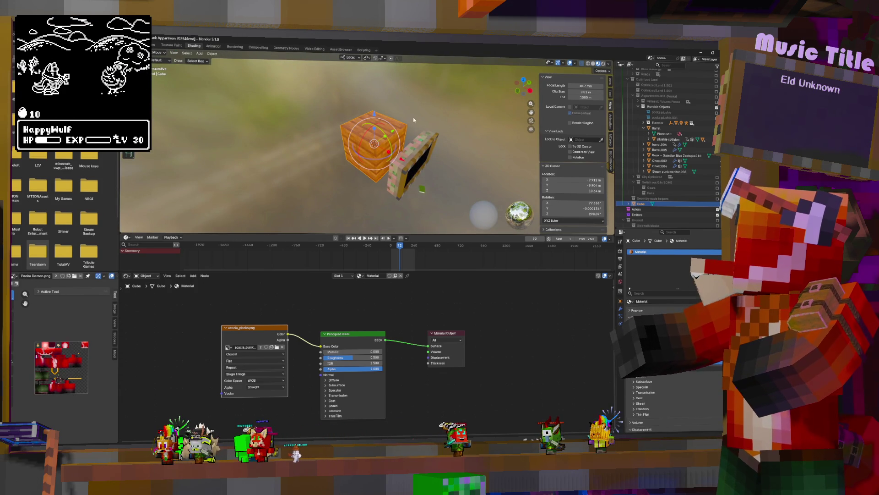
key(r)
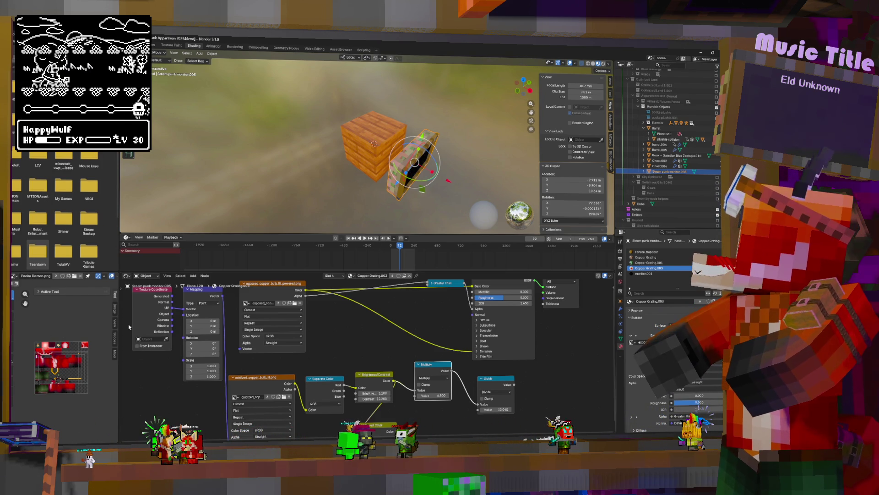
Zoom out slightly and switch to the Mem Studio SteamPunk City window.
scroll(363, 185, down, 1)
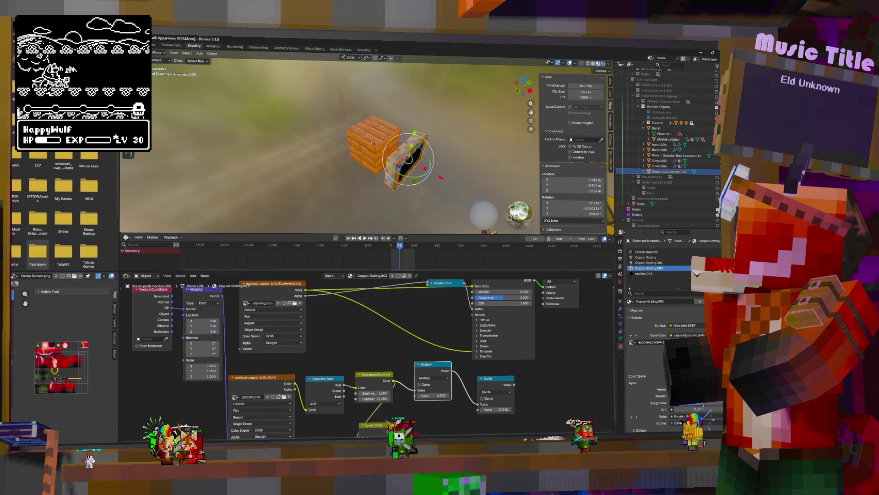
key(alt+Tab)
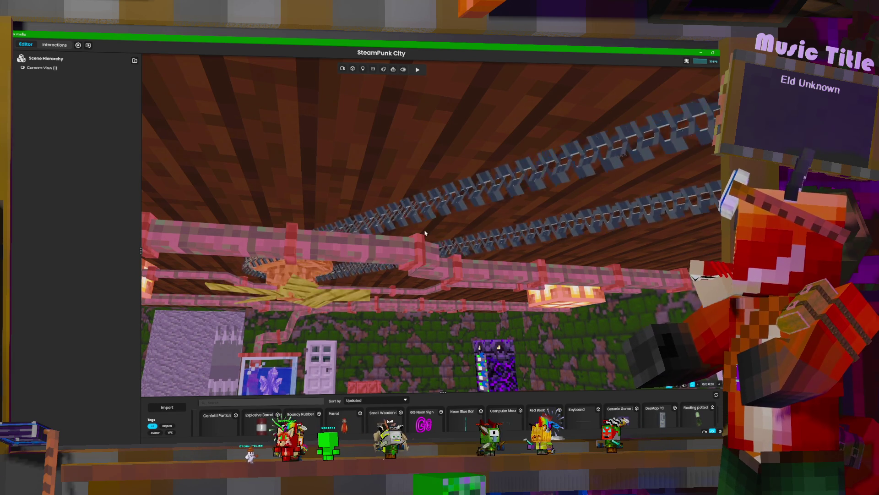
mouse_move(425, 233)
right_down()
mouse_move(334, 228)
mouse_move(564, 311)
right_up()
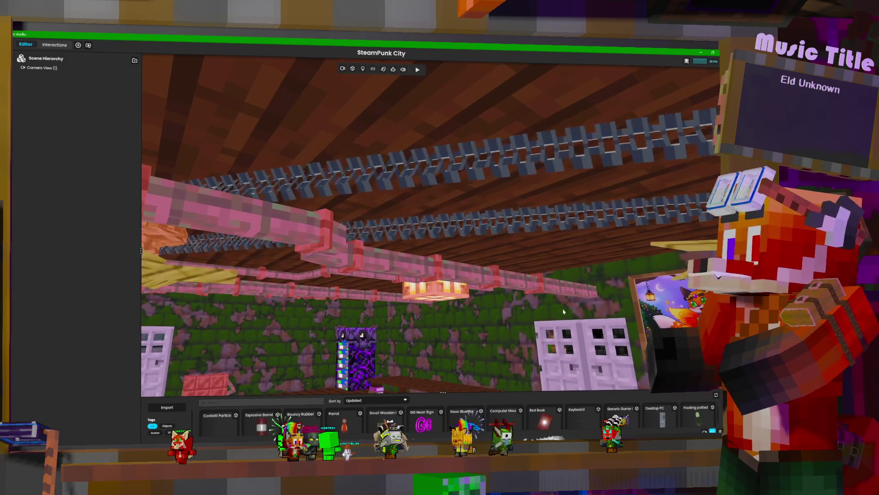
key(Tab)
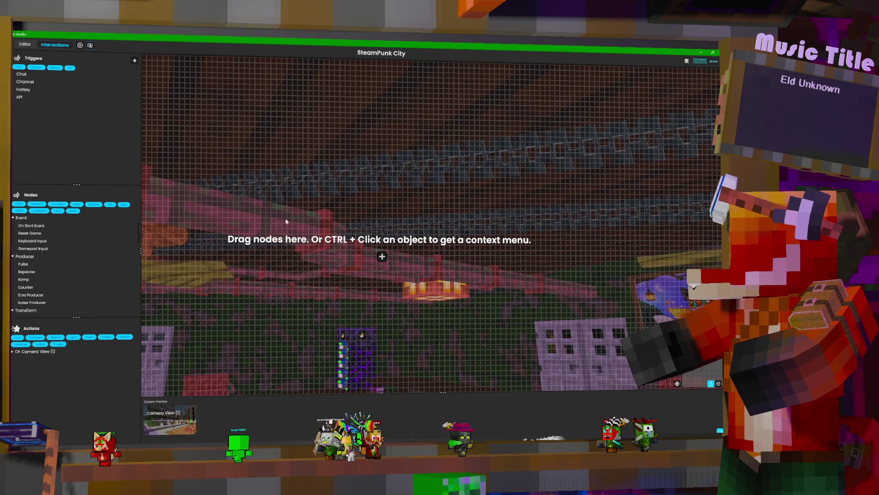
click(25, 45)
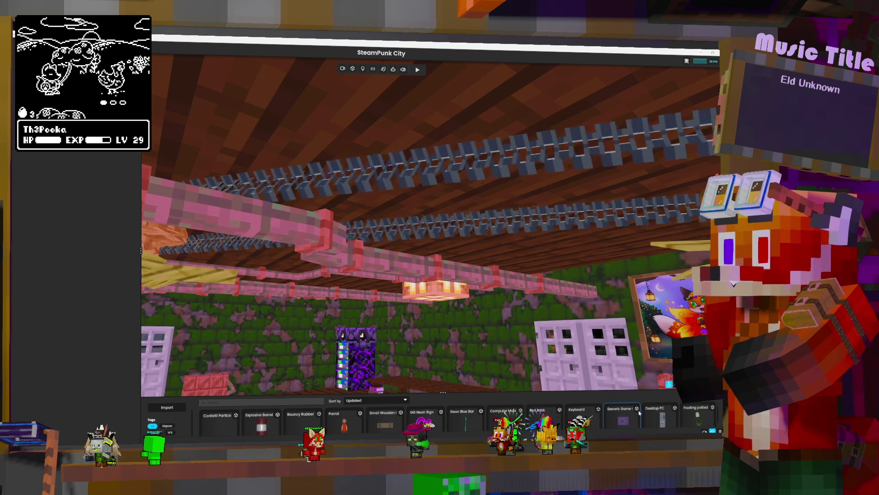
Add a point light to the room and raise its intensity.
right_drag(458, 229, 440, 321)
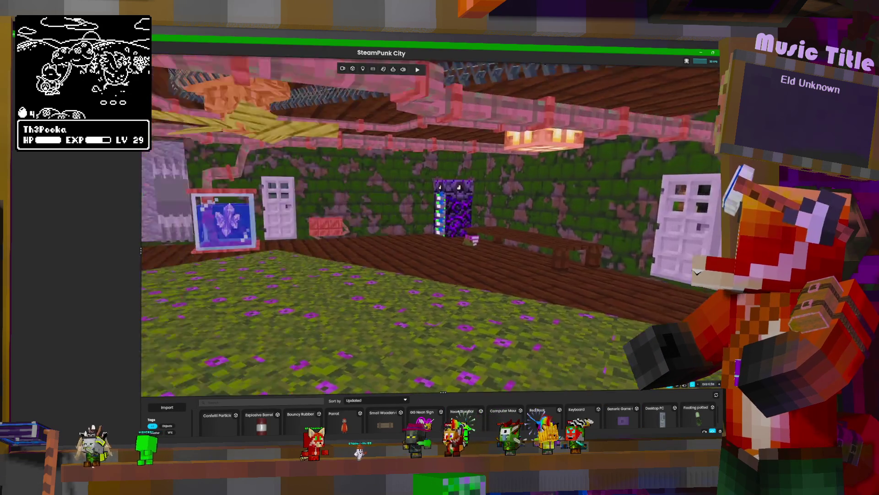
mouse_move(431, 229)
right_down()
mouse_move(330, 197)
mouse_move(394, 229)
mouse_move(449, 229)
mouse_move(454, 174)
mouse_move(435, 234)
mouse_move(490, 275)
right_up()
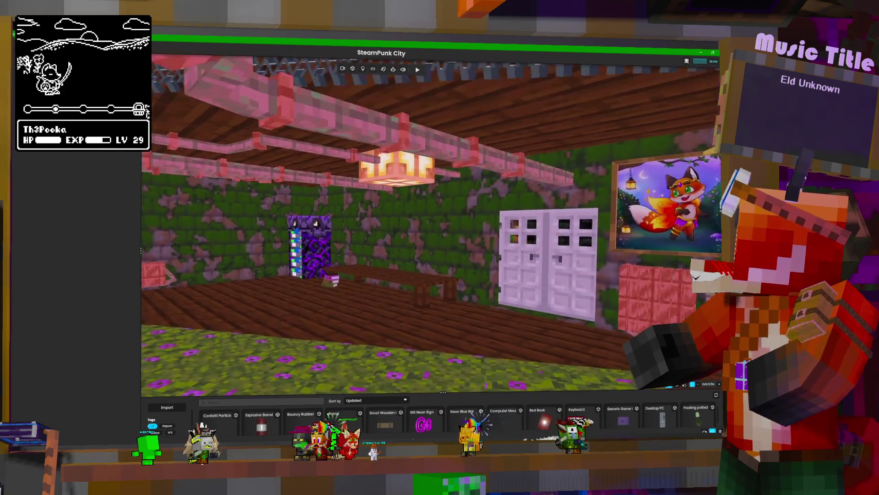
scroll(380, 79, up, 5)
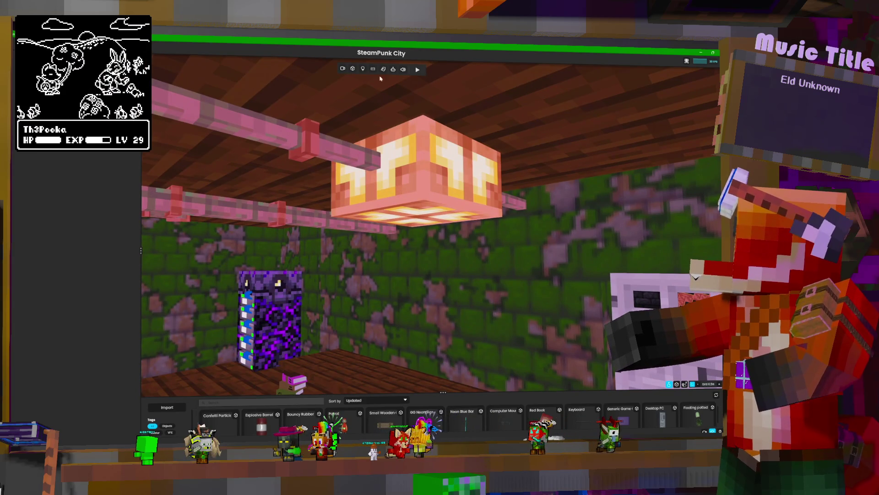
click(362, 69)
mouse_move(405, 245)
right_down()
mouse_move(394, 275)
mouse_move(421, 257)
mouse_move(414, 201)
right_up()
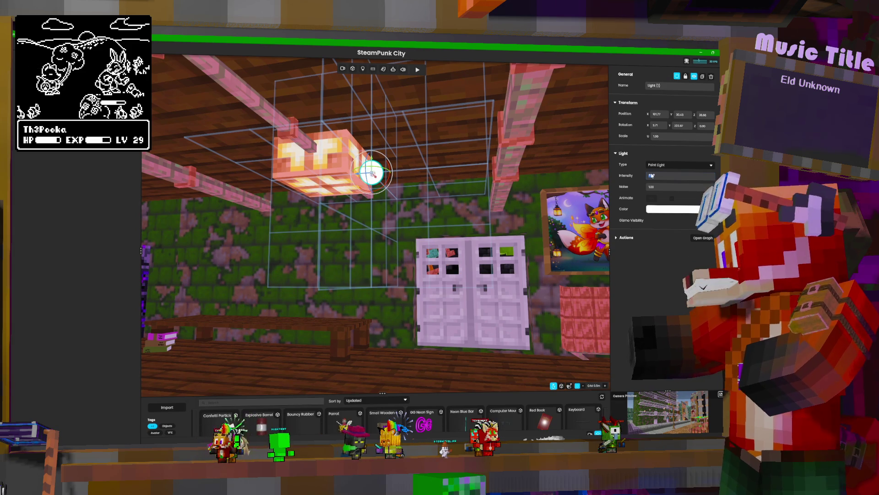
drag(653, 176, 650, 175)
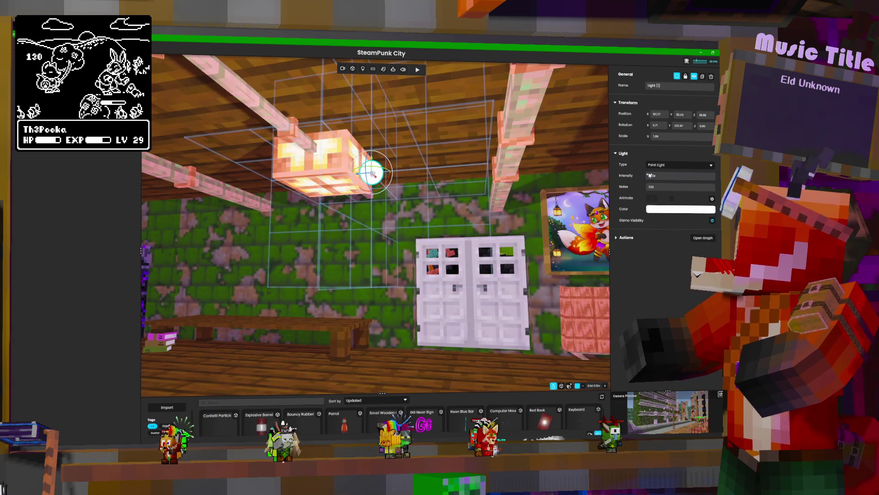
Move the point light higher and one unit along X near the ceiling lantern.
mouse_move(443, 186)
right_down()
mouse_move(435, 216)
mouse_move(496, 283)
mouse_move(462, 268)
mouse_move(394, 156)
right_up()
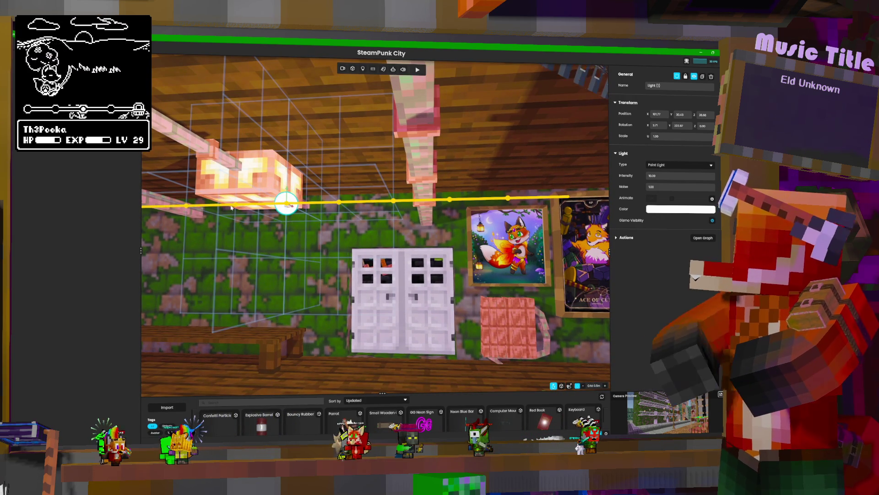
drag(214, 208, 220, 208)
right_drag(220, 208, 119, 193)
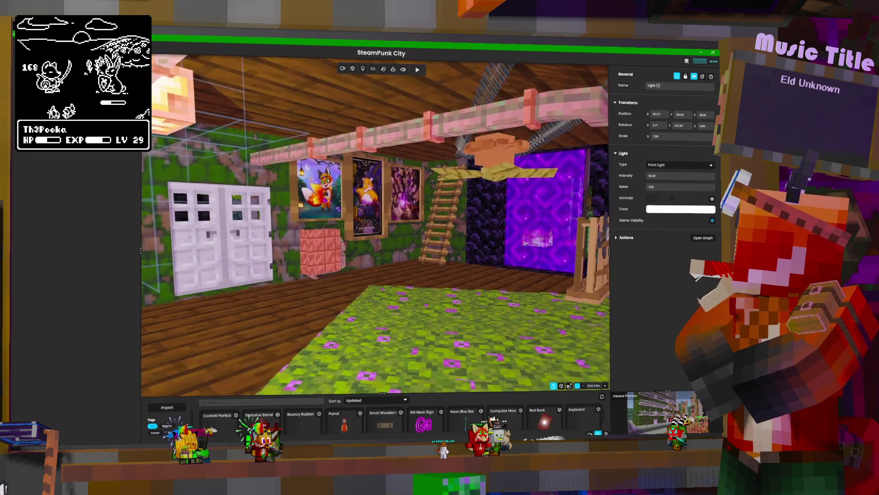
key(w)
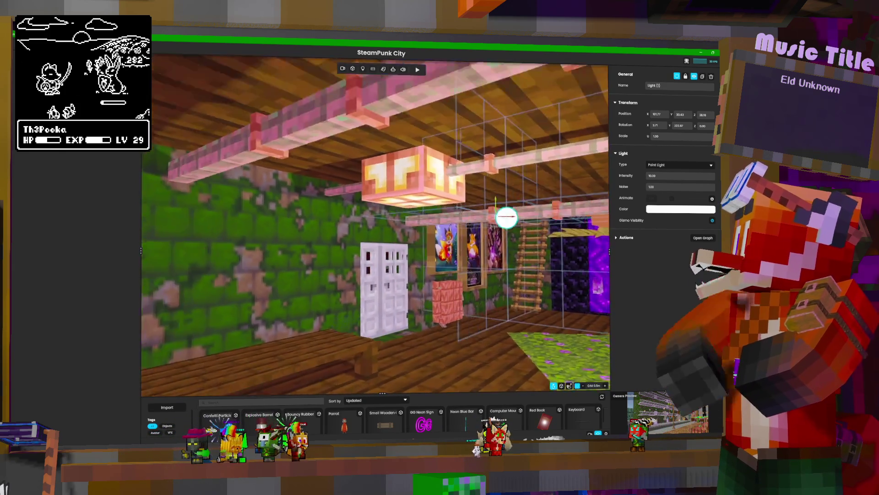
right_drag(486, 215, 393, 214)
drag(396, 222, 286, 220)
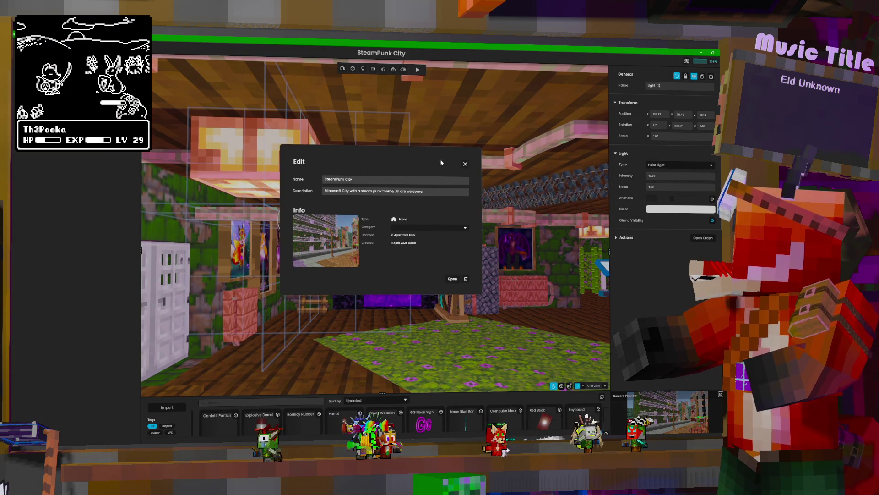
Close the scene's Edit dialog, then browse and close the Preferences window.
click(465, 165)
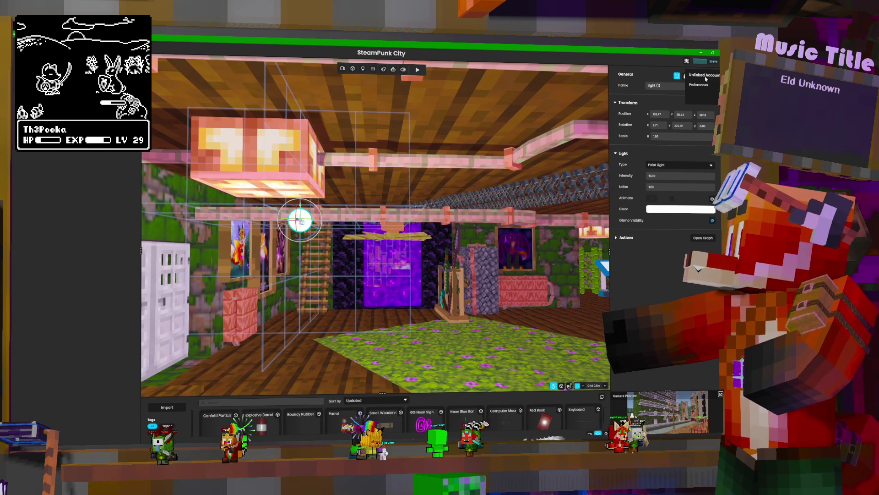
key(ctrl+comma)
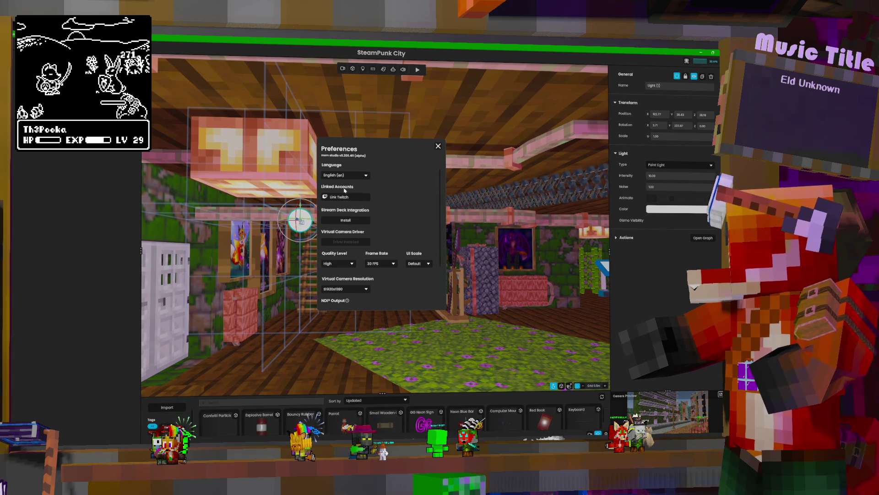
scroll(372, 246, down, 1)
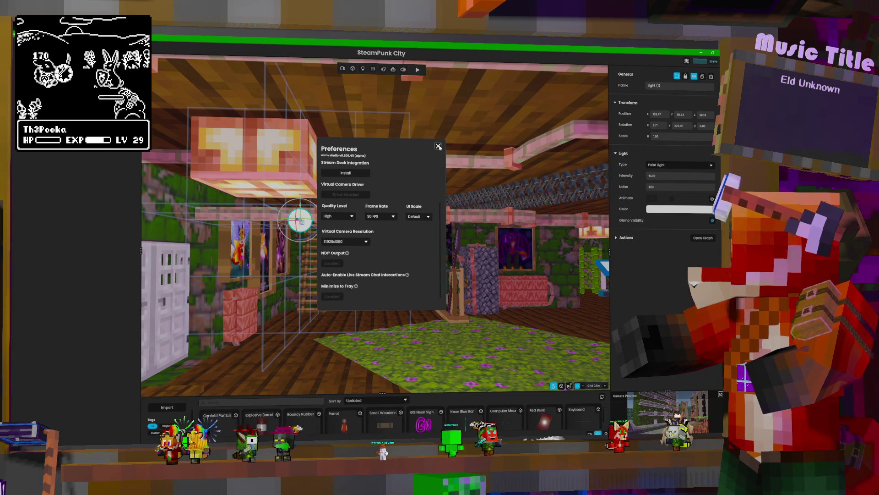
click(438, 146)
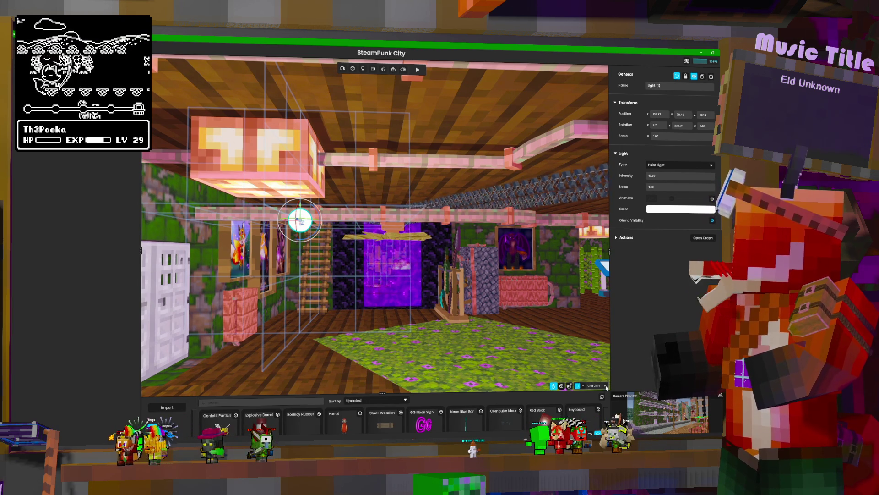
Enable the rotate/move gizmo and drag the point light up into the pink lantern.
click(578, 386)
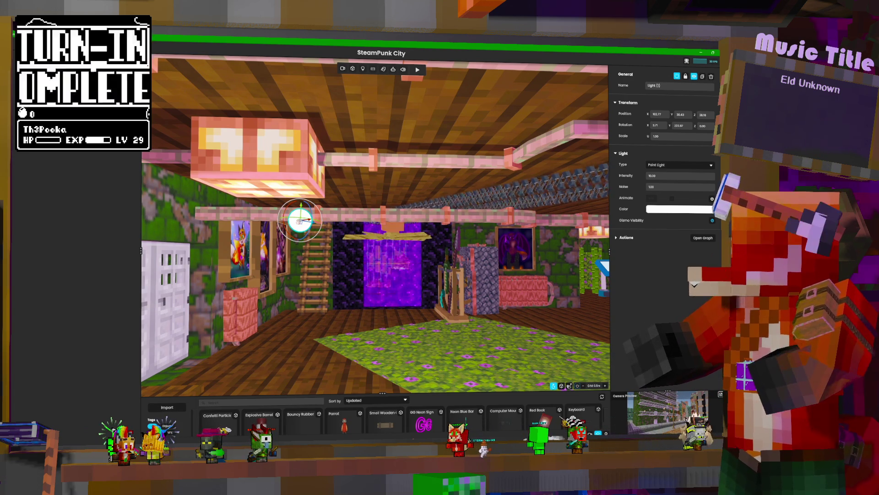
mouse_move(492, 293)
right_down()
mouse_move(366, 279)
mouse_move(379, 213)
right_up()
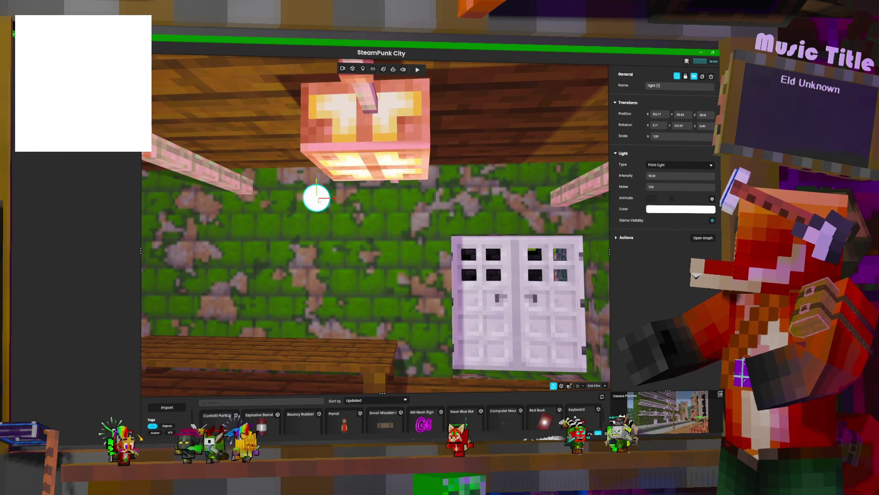
mouse_move(334, 195)
mouse_down()
mouse_move(363, 182)
mouse_move(379, 136)
mouse_move(367, 177)
mouse_up()
mouse_move(366, 177)
right_down()
mouse_move(412, 183)
mouse_move(426, 138)
mouse_move(442, 128)
right_up()
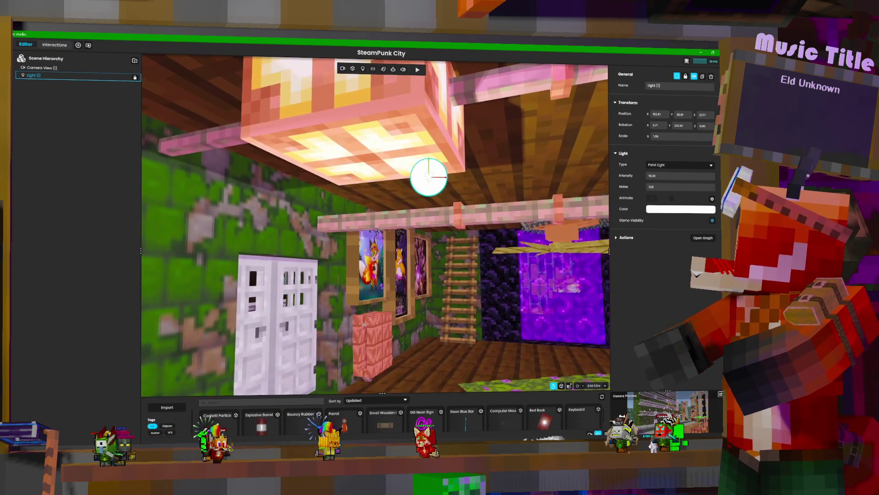
Fine-tune the light just beneath the lantern, above the double doors, then deselect it.
drag(429, 177, 403, 191)
right_drag(403, 191, 408, 220)
scroll(513, 182, down, 5)
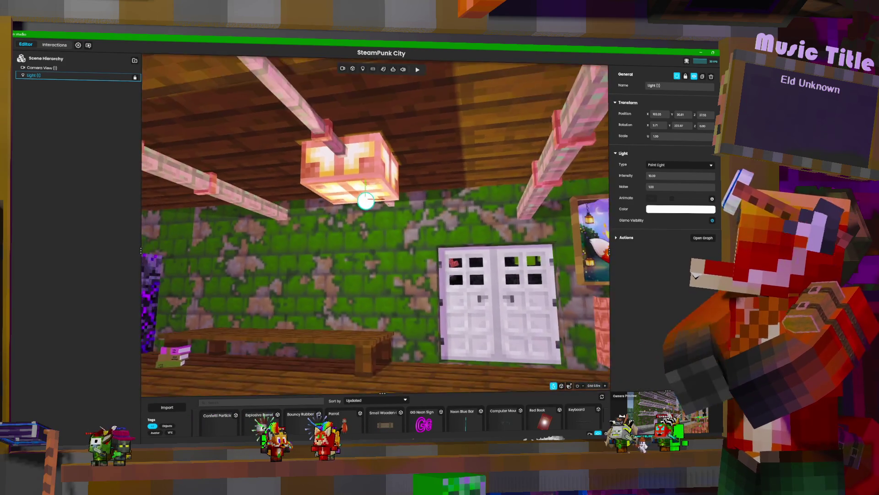
mouse_move(481, 180)
mouse_down()
mouse_move(447, 179)
mouse_move(448, 158)
mouse_move(449, 172)
mouse_up()
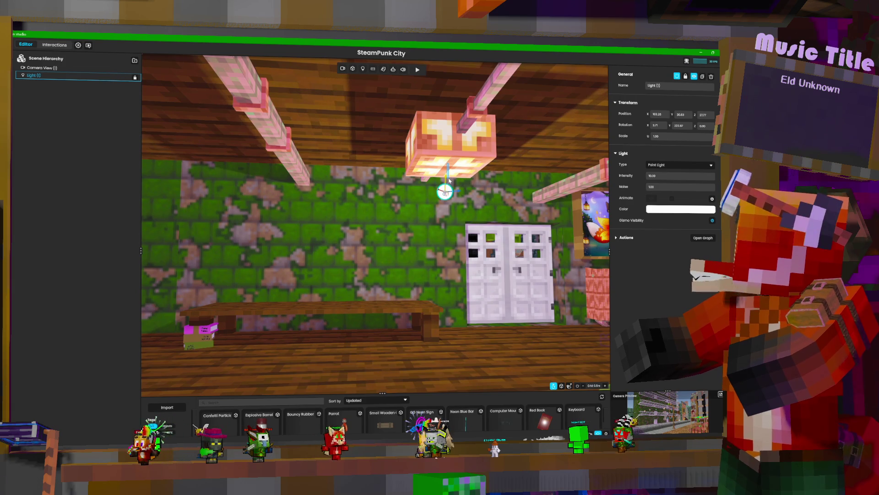
click(456, 185)
drag(456, 185, 384, 240)
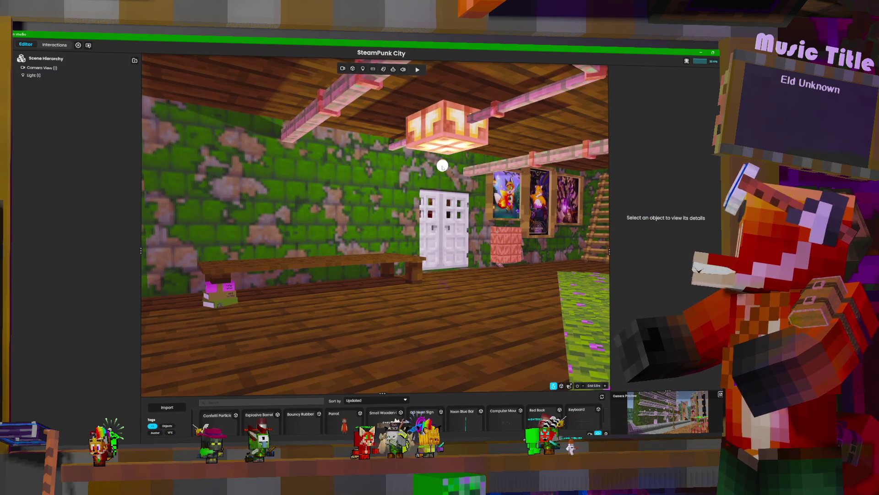
Reselect Light (1), toggle it off and on to compare, frame it, and switch Animate on.
click(442, 166)
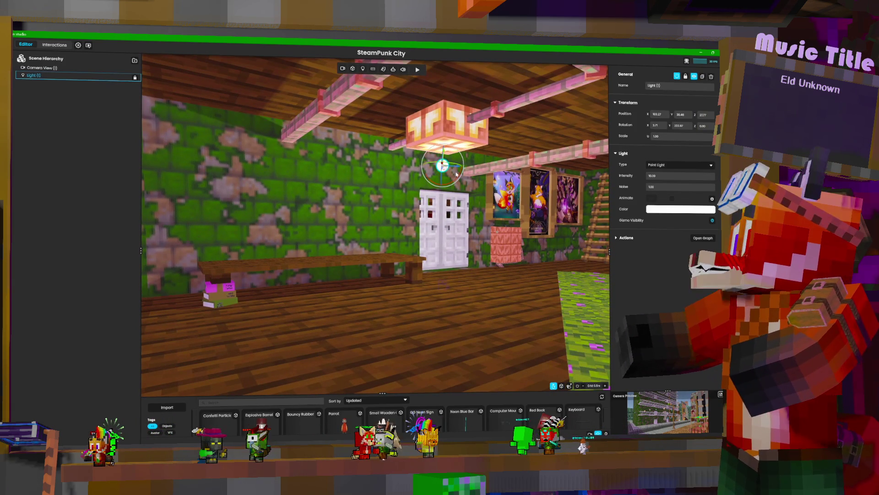
click(695, 77)
click(696, 76)
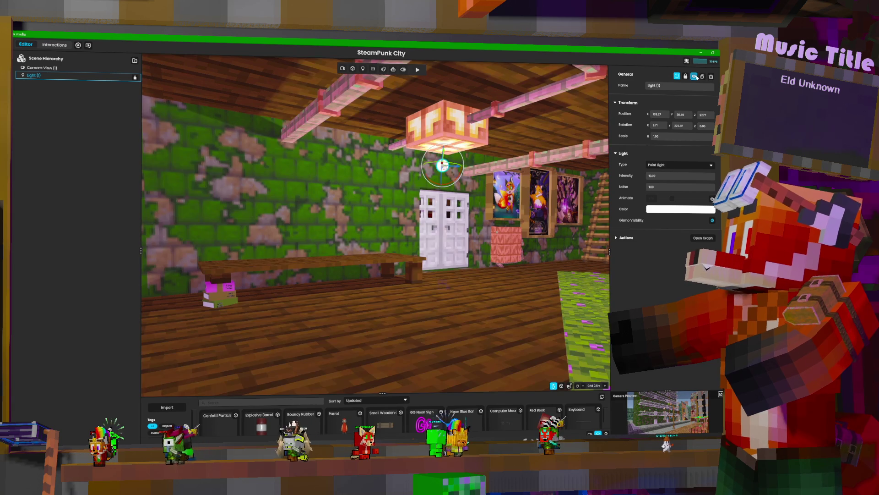
click(677, 77)
click(677, 76)
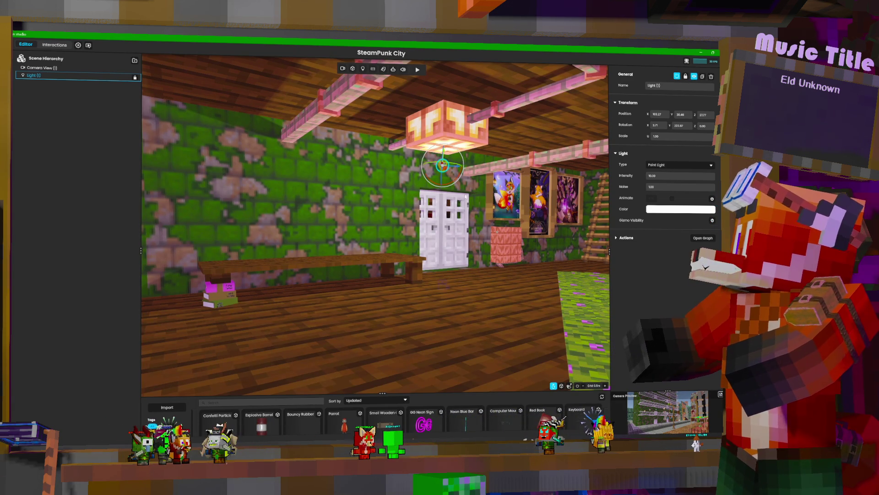
key(f)
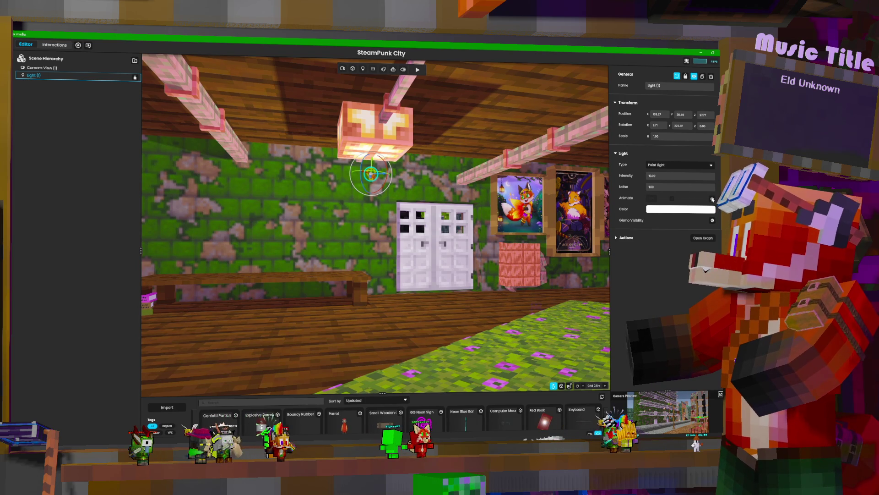
click(713, 199)
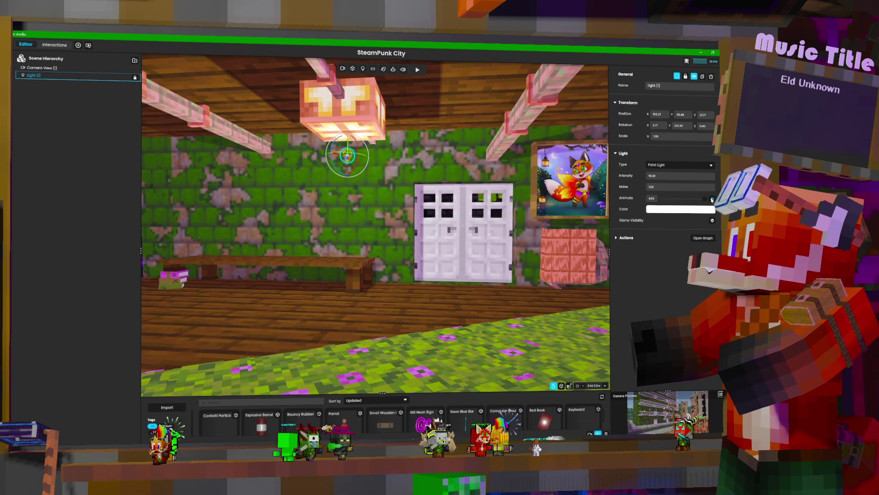
Set the light's Noise to 1.00 after trying 0.50 and 0, and switch Animate off.
mouse_move(376, 224)
right_down()
mouse_move(320, 224)
mouse_move(542, 239)
right_up()
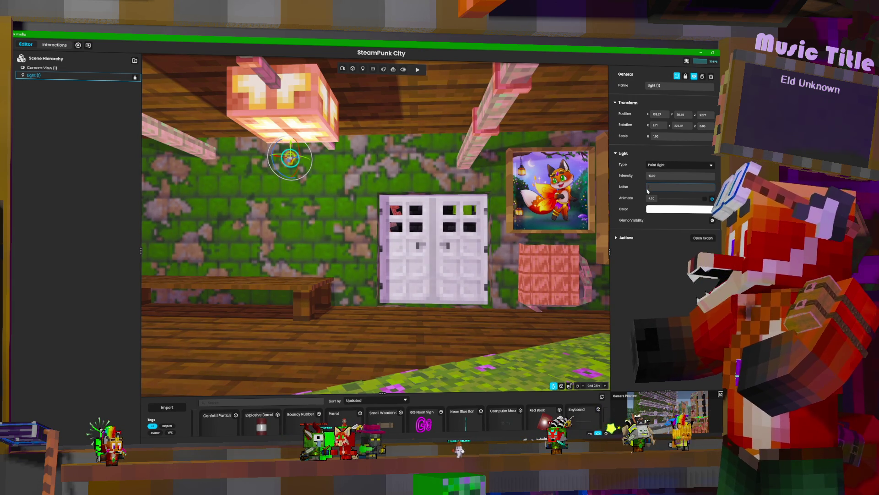
text(0.50)
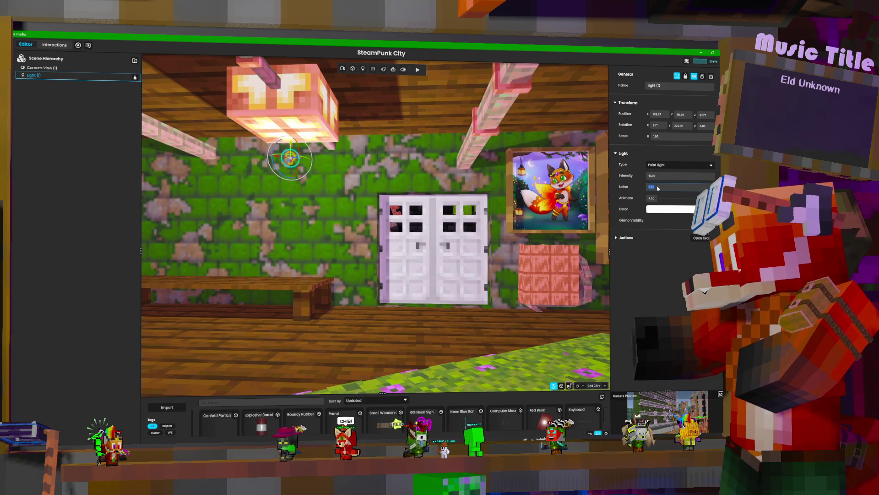
text(1.00)
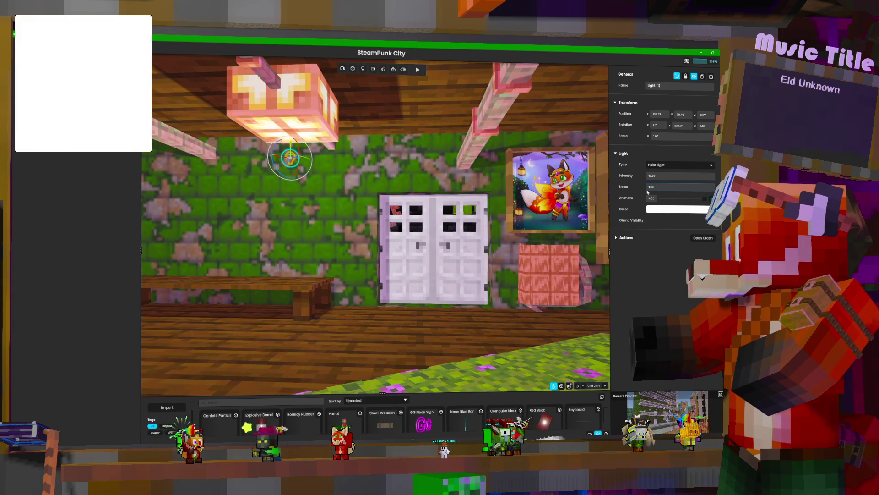
double_click(656, 188)
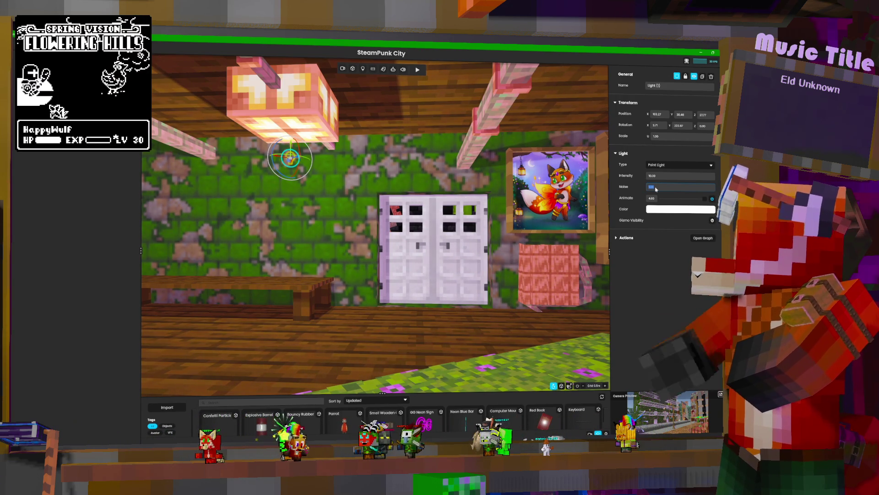
text(0)
key(Return)
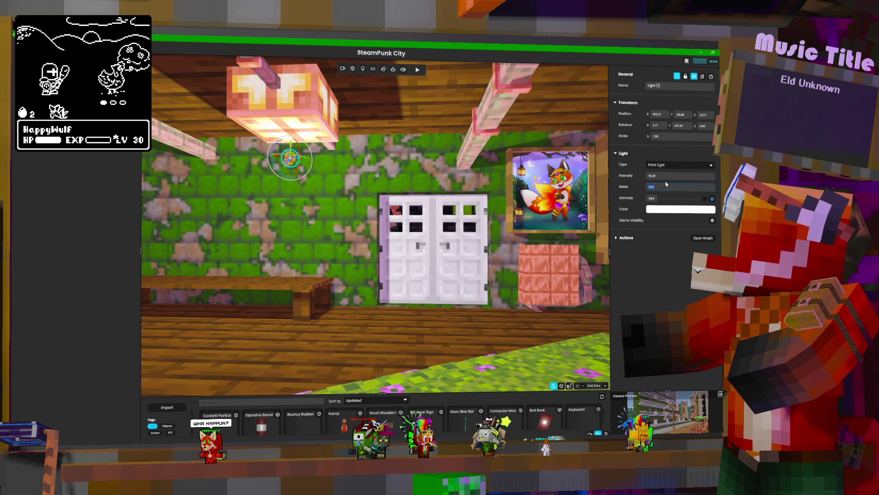
text(1)
key(Return)
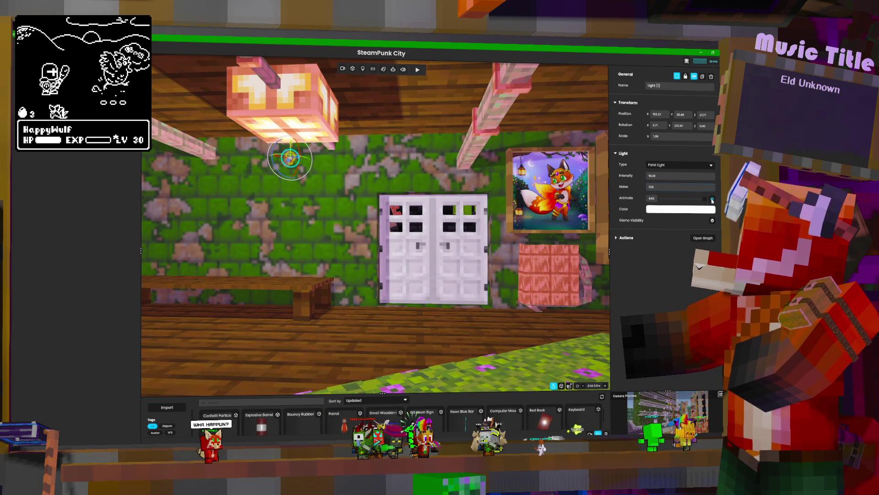
click(712, 199)
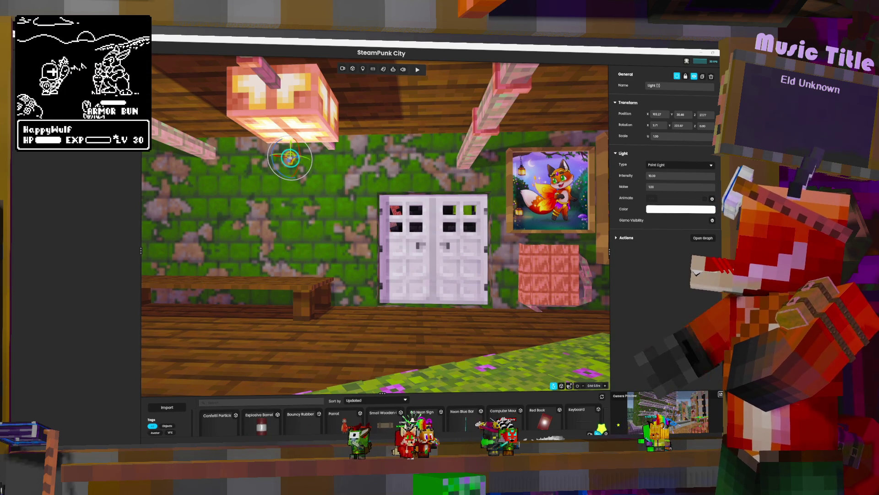
Select the light's Name text to rename it Ceiling Light 1.
mouse_move(249, 261)
right_down()
mouse_move(250, 293)
mouse_move(219, 220)
mouse_move(188, 218)
mouse_move(248, 216)
mouse_move(234, 202)
mouse_move(270, 229)
mouse_move(206, 215)
mouse_move(297, 215)
mouse_move(298, 202)
mouse_move(229, 201)
mouse_move(247, 202)
right_up()
key(w)
key(s)
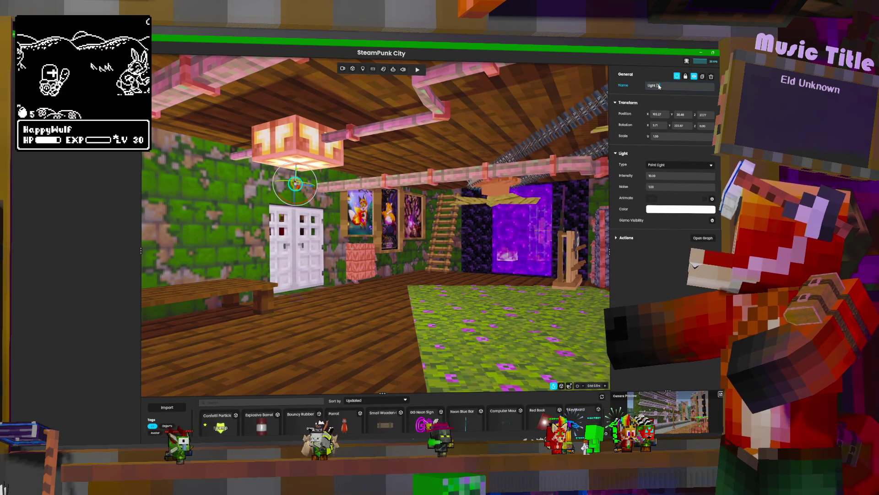
drag(660, 85, 643, 87)
text(Ceiling)
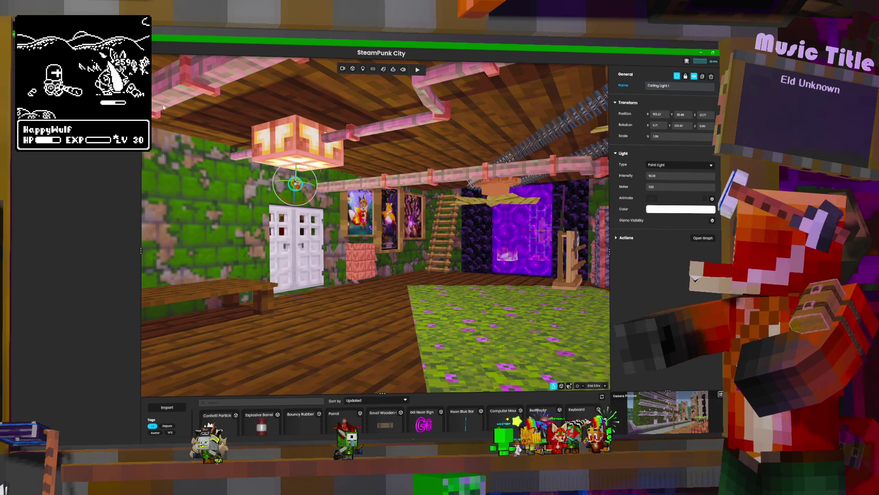
Duplicate Ceiling Light 1 and drag the copy toward mid-ceiling.
click(705, 76)
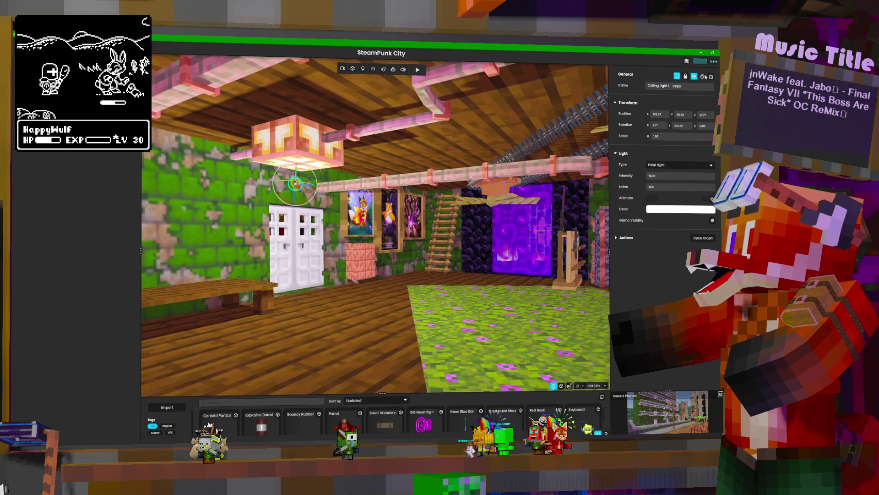
right_drag(262, 172, 348, 163)
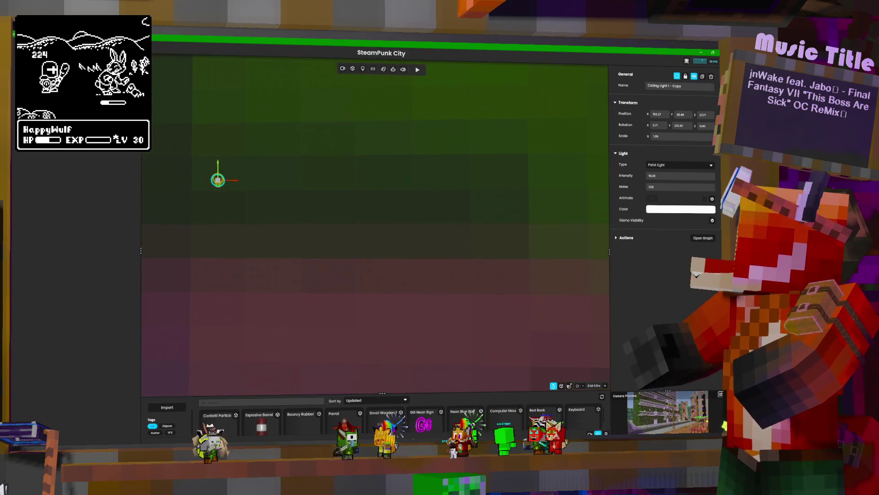
scroll(380, 248, up, 2)
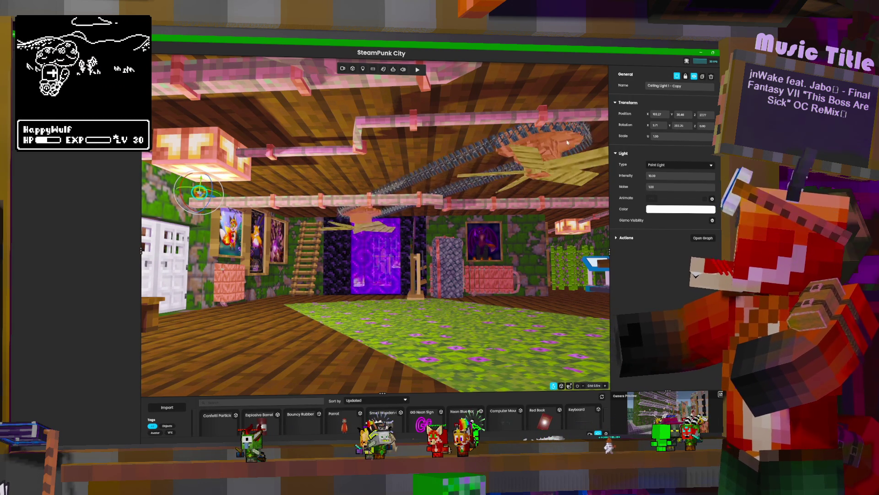
drag(209, 194, 414, 160)
Move the copy along the right wall to sit just below a ceiling lamp.
right_drag(438, 182, 499, 185)
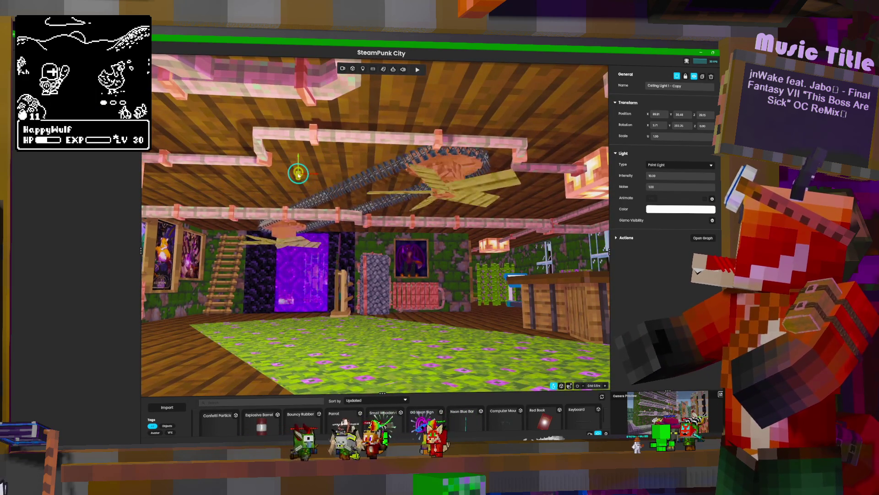
drag(338, 170, 477, 221)
right_drag(476, 221, 474, 231)
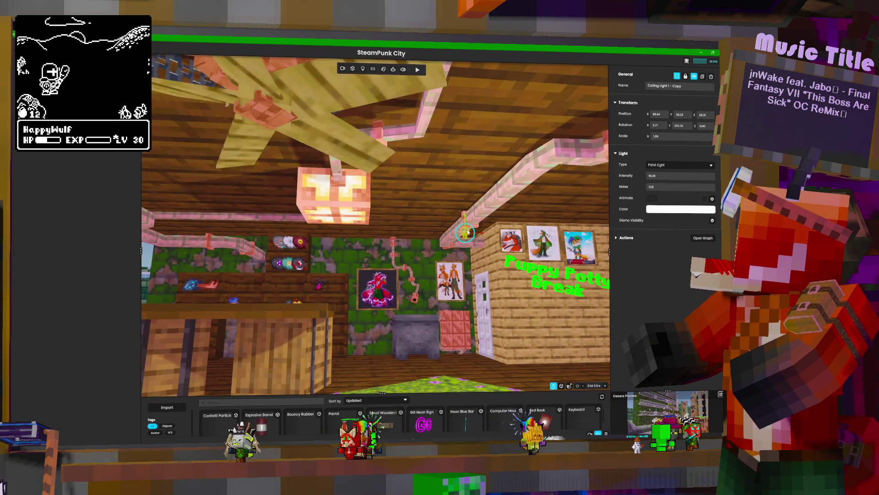
drag(468, 232, 360, 238)
right_drag(405, 233, 421, 244)
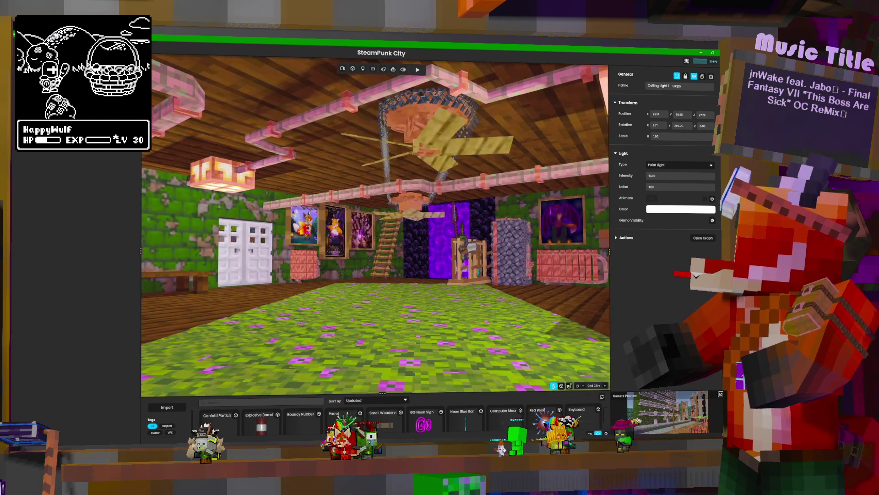
scroll(376, 224, up, 5)
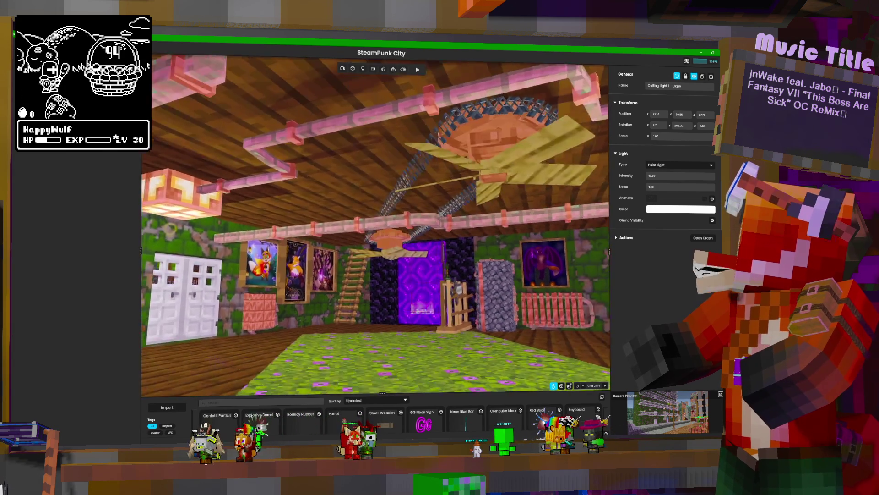
mouse_move(421, 244)
right_down()
mouse_move(439, 238)
mouse_move(412, 240)
mouse_move(413, 186)
mouse_move(412, 275)
mouse_move(389, 283)
mouse_move(389, 202)
mouse_move(390, 239)
mouse_move(375, 197)
mouse_move(376, 229)
mouse_move(366, 202)
right_up()
scroll(376, 224, up, 2)
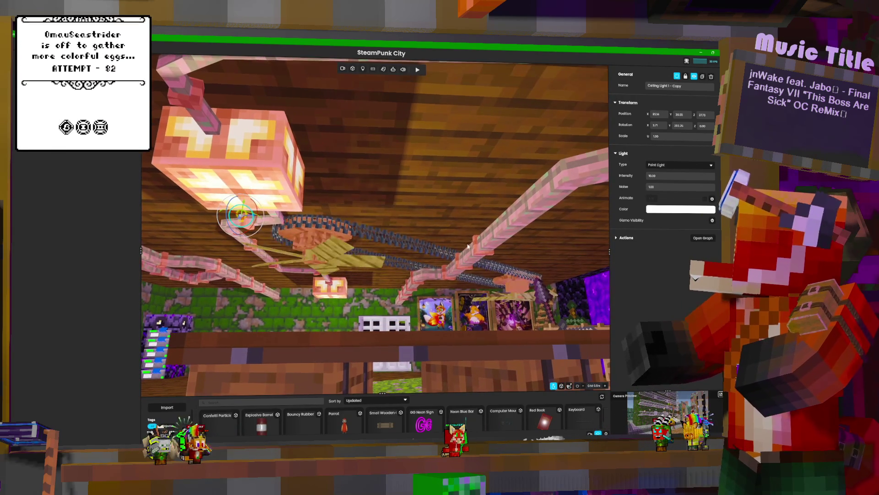
Duplicate the copied light again and place it under the painting corridor's ceiling lamp.
click(703, 77)
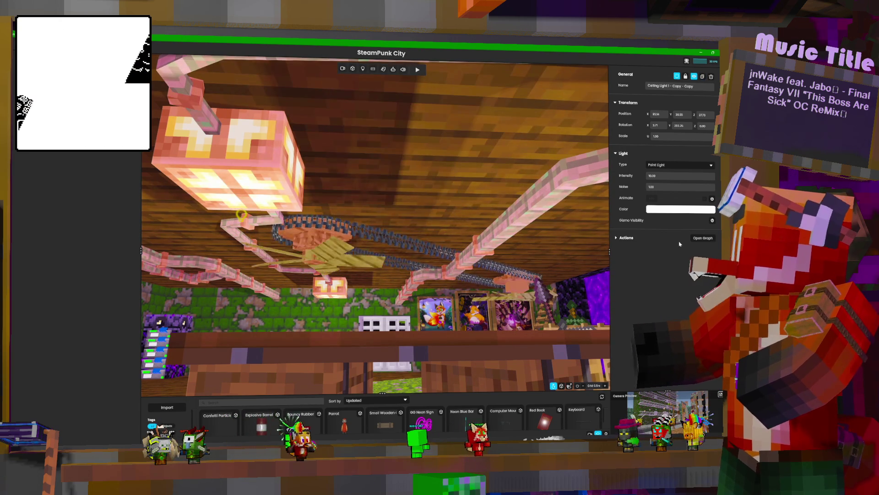
mouse_move(375, 229)
right_down()
mouse_move(330, 215)
mouse_move(292, 230)
right_up()
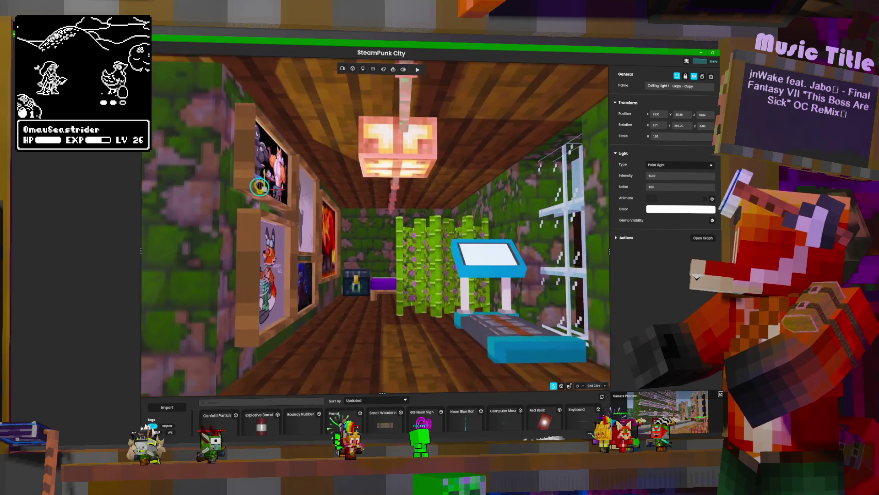
drag(248, 183, 398, 171)
right_drag(398, 174, 442, 169)
drag(442, 169, 488, 173)
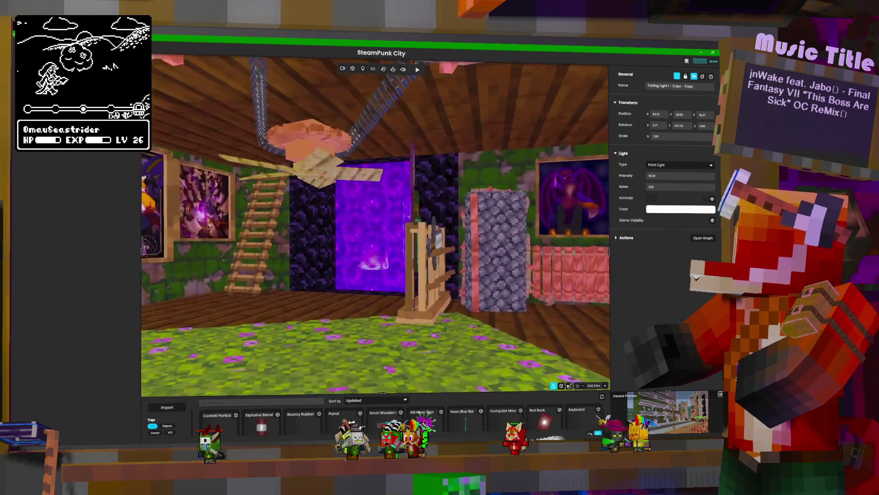
scroll(414, 93, up, 2)
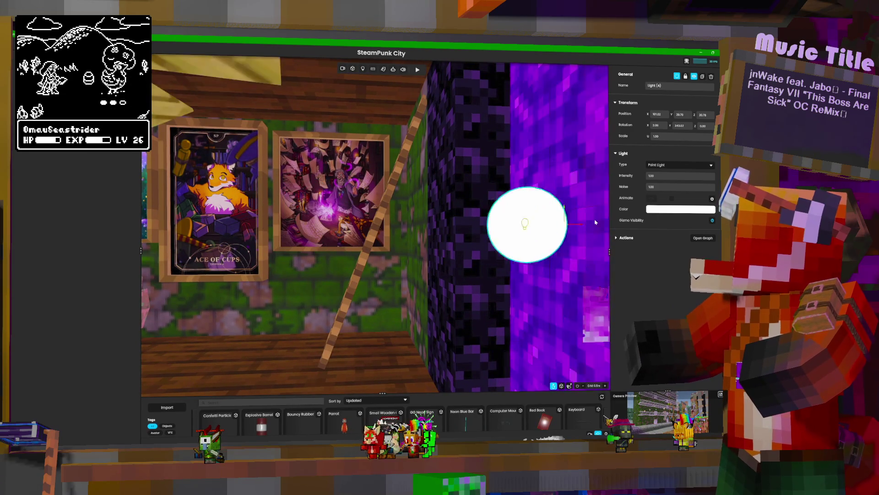
Give the point light by the portal a vivid violet colour.
key(d)
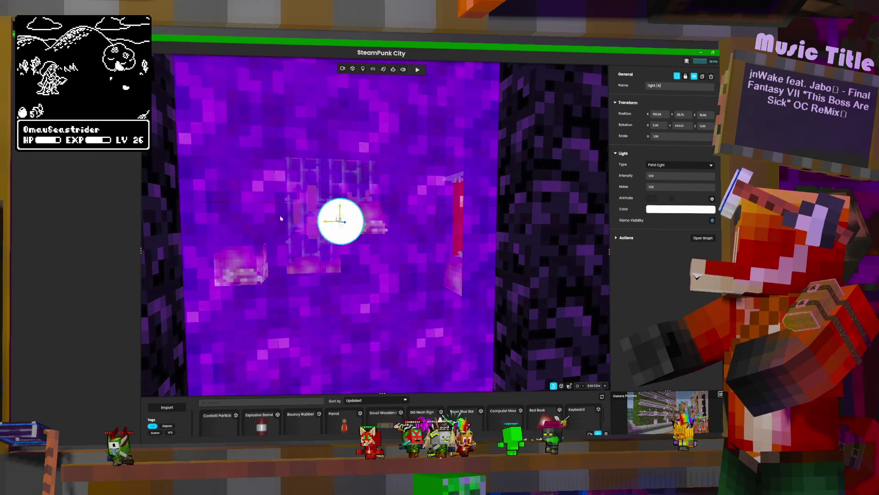
click(683, 209)
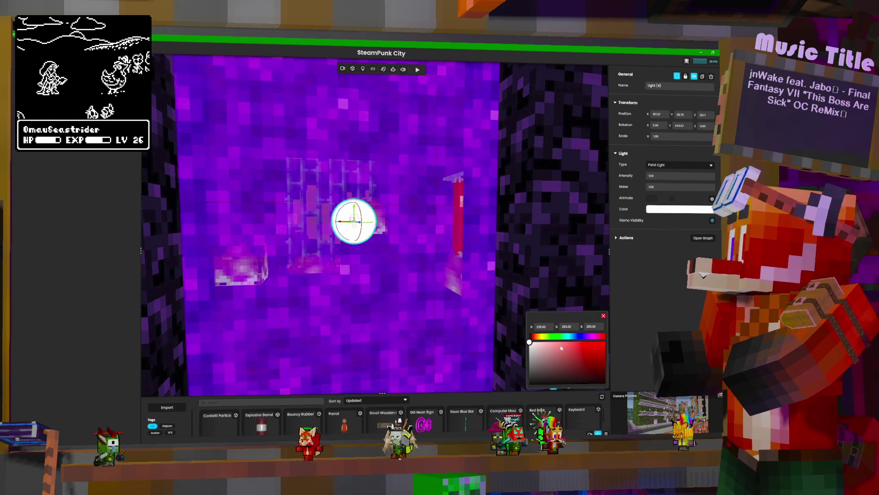
click(584, 336)
click(536, 351)
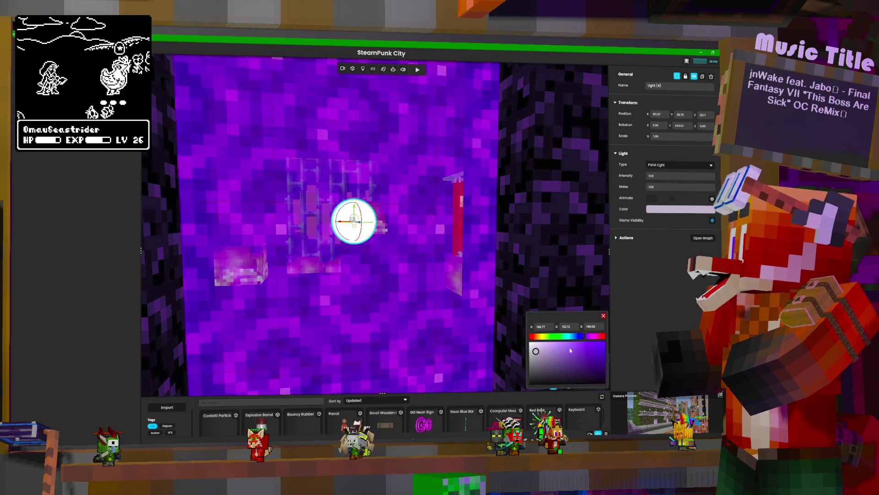
drag(571, 350, 605, 341)
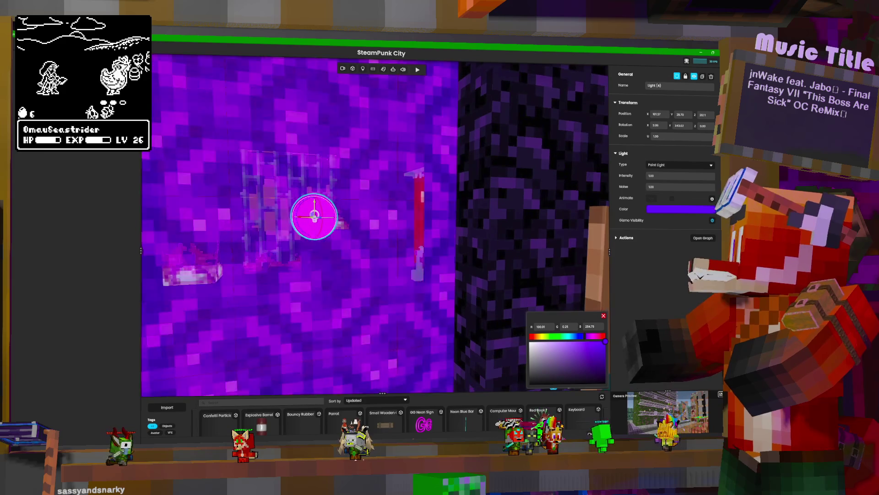
Raise the purple light's Intensity to 10, then to 100.
double_click(651, 176)
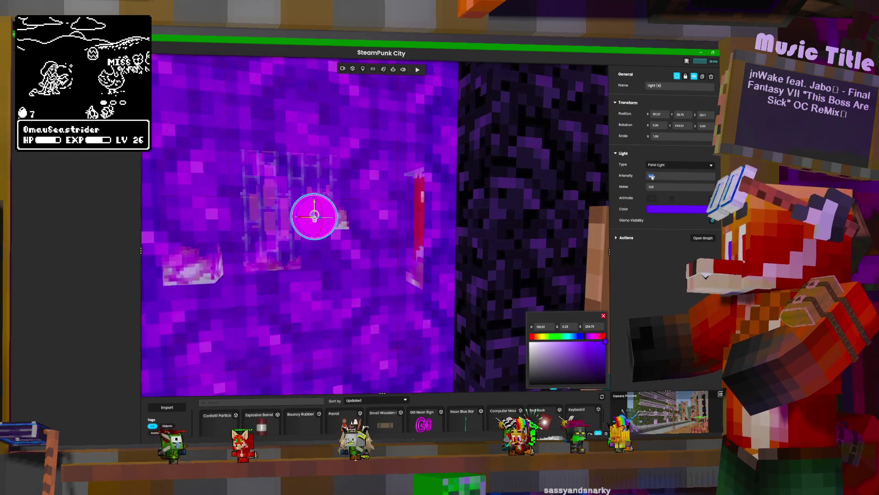
text(10)
key(Return)
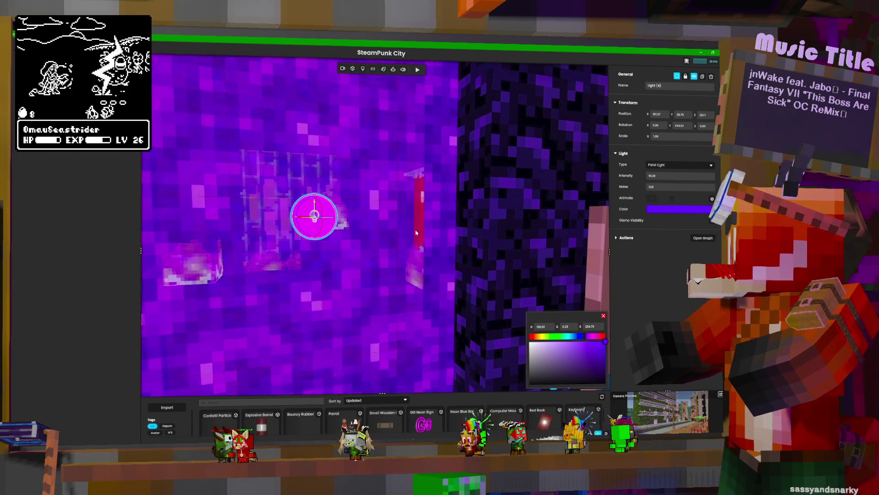
right_drag(417, 233, 485, 231)
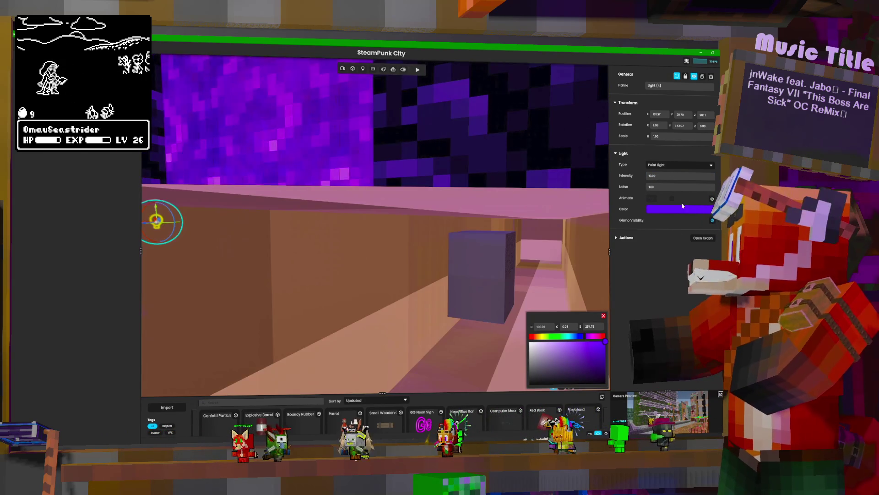
mouse_move(413, 229)
right_down()
mouse_move(289, 229)
mouse_move(335, 229)
mouse_move(300, 239)
mouse_move(286, 179)
mouse_move(293, 211)
mouse_move(311, 220)
right_up()
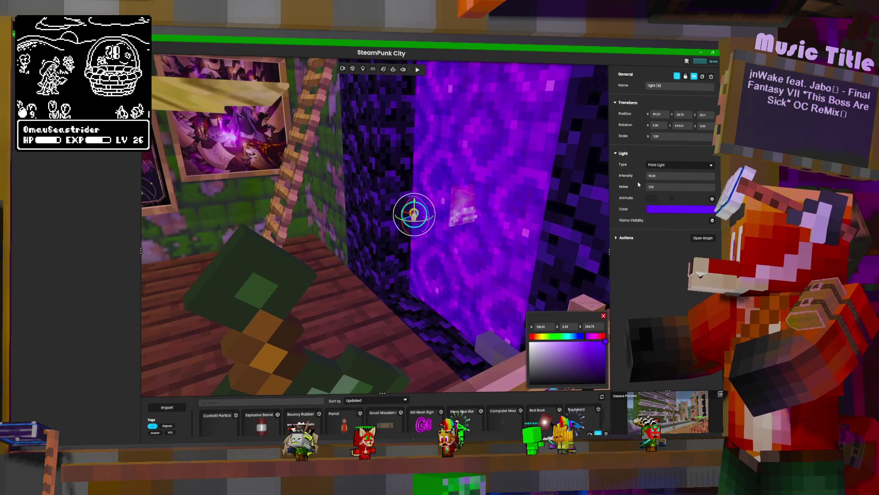
click(662, 177)
text(100)
key(Return)
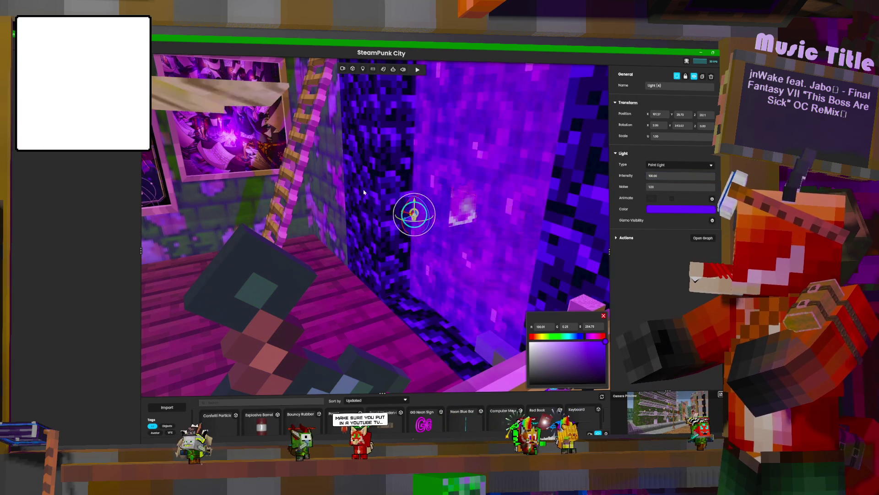
mouse_move(412, 229)
right_down()
mouse_move(449, 231)
mouse_move(389, 206)
mouse_move(316, 216)
mouse_move(412, 220)
mouse_move(458, 211)
right_up()
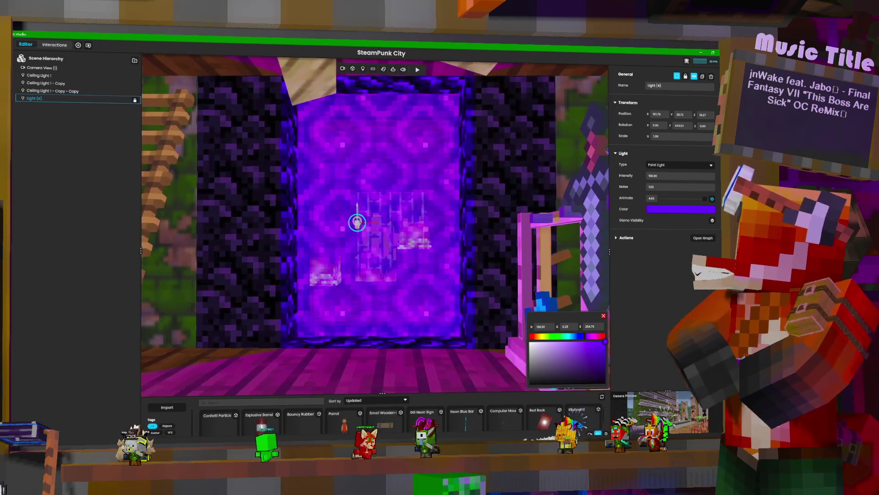
Raise the purple light within the portal and add a new point light, Light (5).
drag(347, 225, 362, 215)
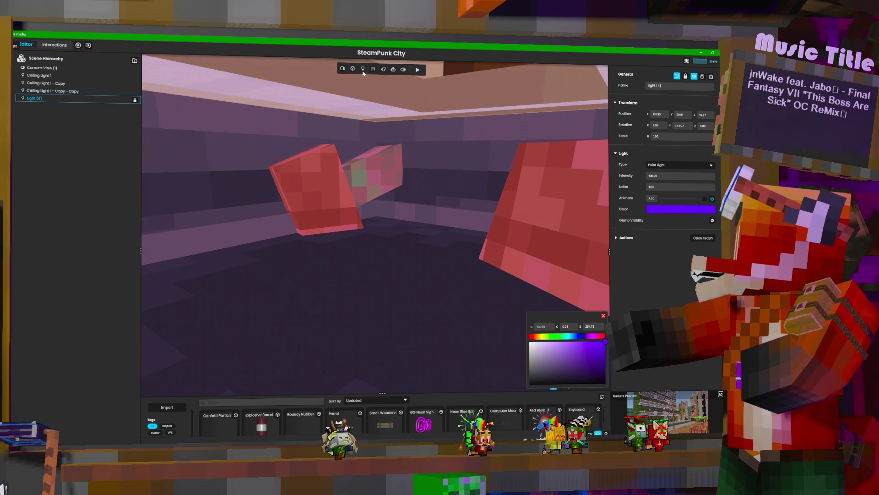
click(363, 69)
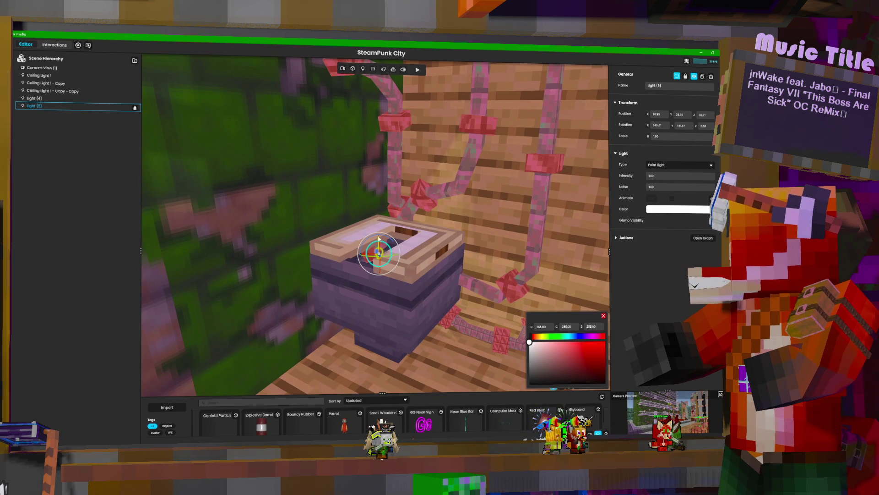
Place Light (5) inside the stone lantern and set its Intensity to 10.
drag(380, 258, 395, 272)
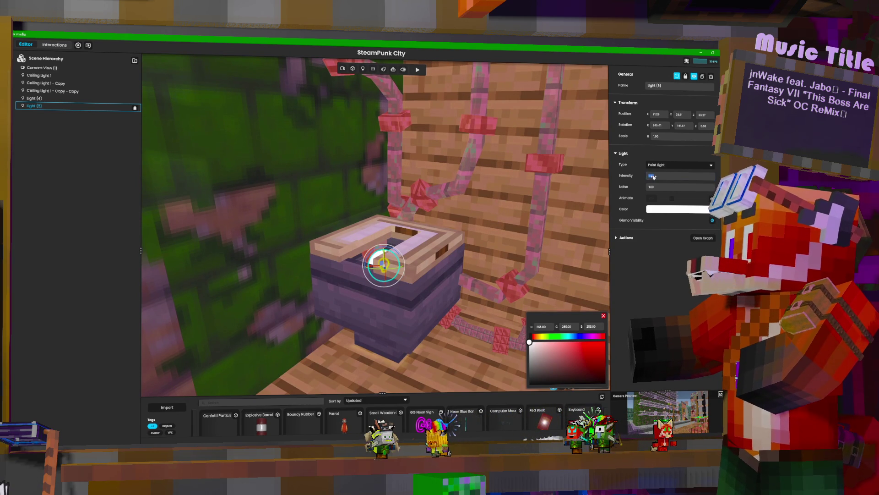
text(0)
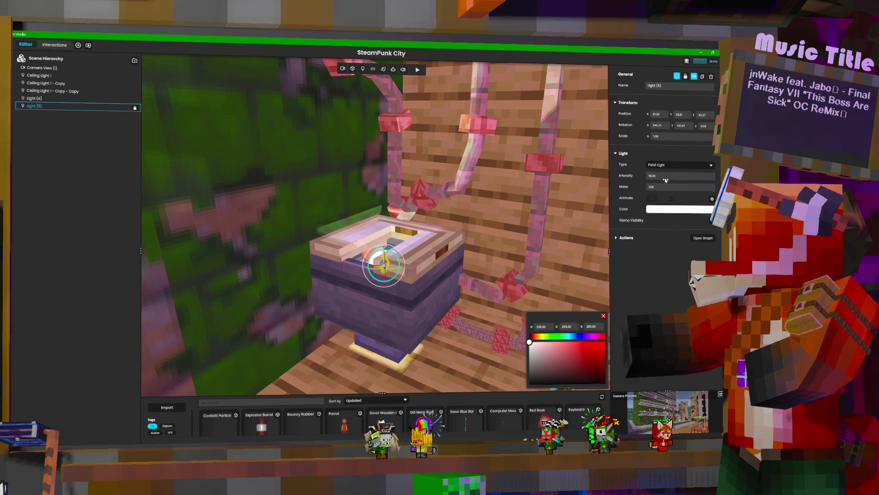
mouse_move(497, 181)
right_down()
mouse_move(501, 146)
mouse_move(431, 330)
right_up()
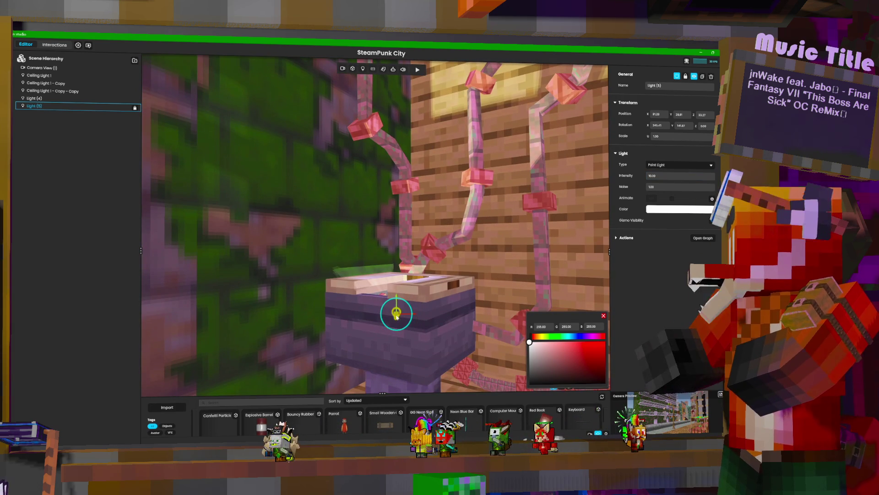
drag(397, 316, 412, 306)
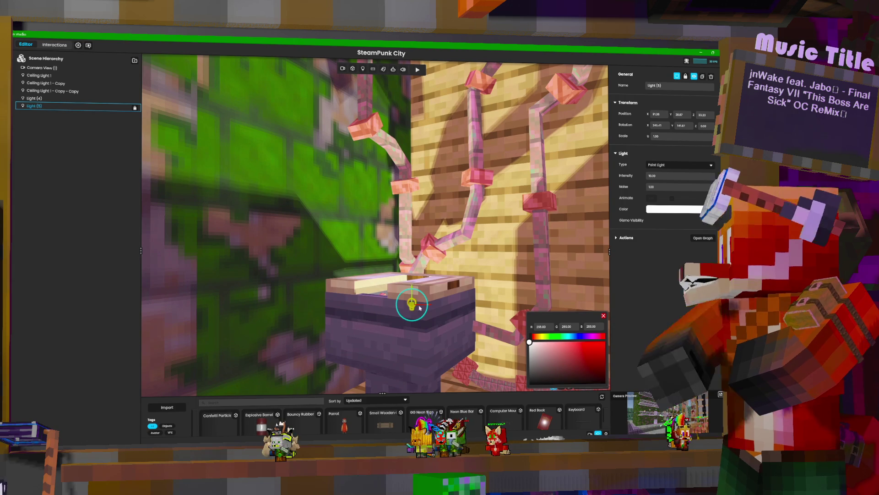
mouse_move(420, 308)
right_down()
mouse_move(421, 256)
mouse_move(399, 320)
mouse_move(403, 284)
mouse_move(383, 206)
mouse_move(420, 316)
mouse_move(407, 330)
right_up()
right_drag(389, 273, 390, 273)
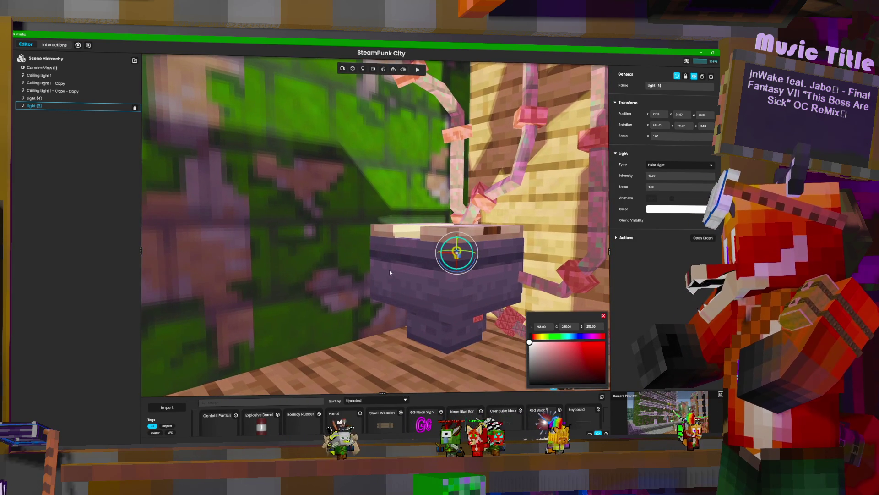
right_drag(519, 249, 519, 249)
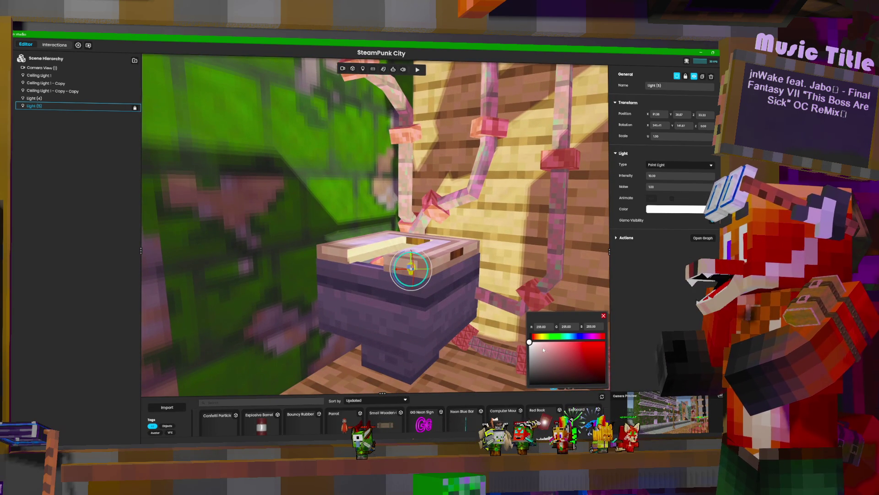
Change Light (5)'s colour to red using the hue bar.
mouse_move(529, 343)
mouse_down()
mouse_move(531, 353)
mouse_move(530, 344)
mouse_move(556, 337)
mouse_move(619, 337)
mouse_up()
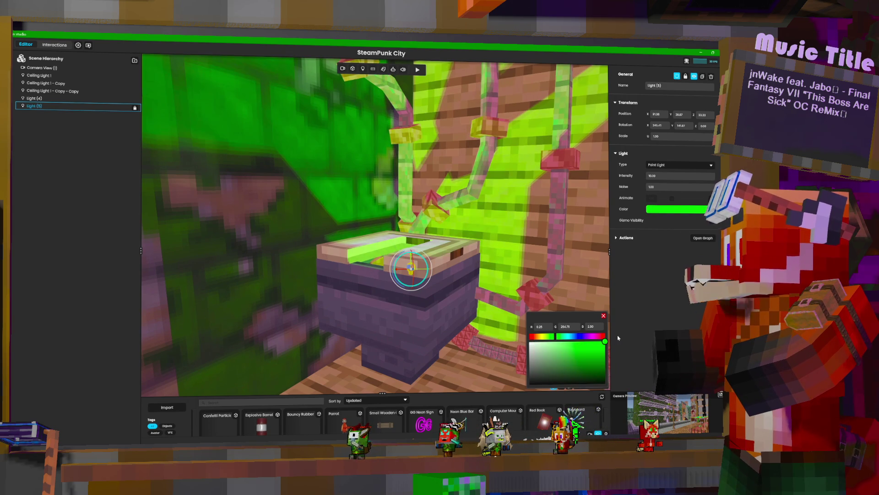
click(568, 337)
drag(567, 338, 531, 340)
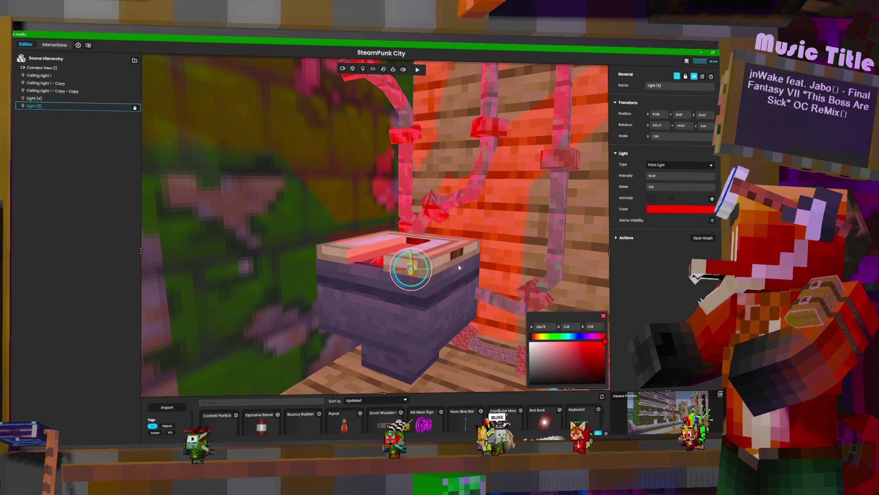
mouse_move(459, 267)
right_down()
mouse_move(476, 248)
mouse_move(449, 256)
mouse_move(472, 289)
mouse_move(447, 286)
mouse_move(453, 293)
mouse_move(423, 318)
right_up()
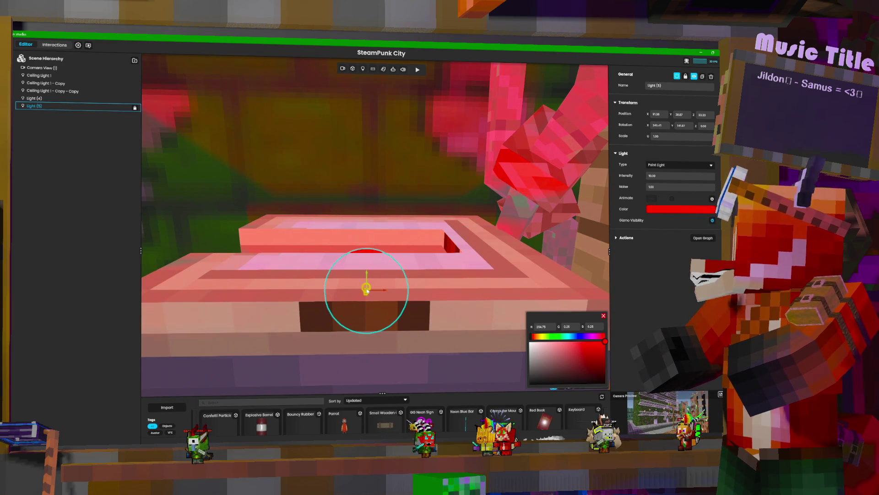
mouse_move(364, 270)
right_down()
mouse_move(293, 275)
mouse_move(353, 275)
right_up()
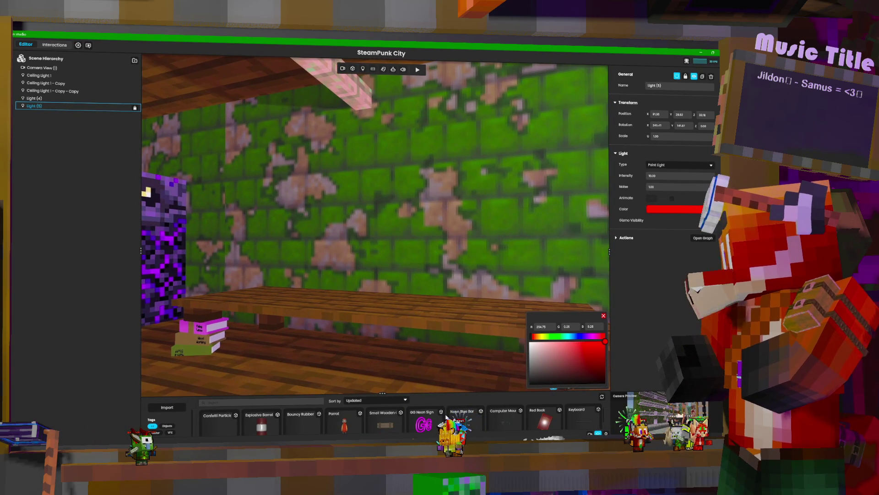
Enlarge the asset browser to three rows, close the colour picker, and start an asset search.
drag(384, 395, 393, 300)
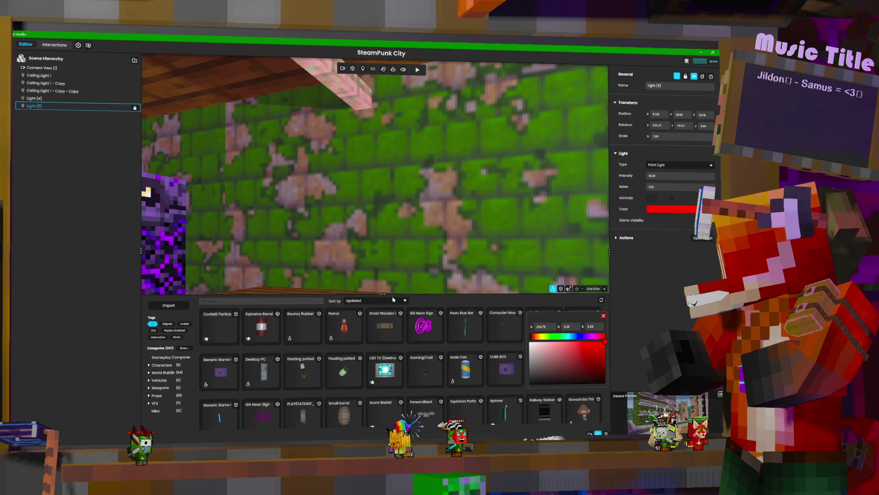
scroll(396, 387, down, 3)
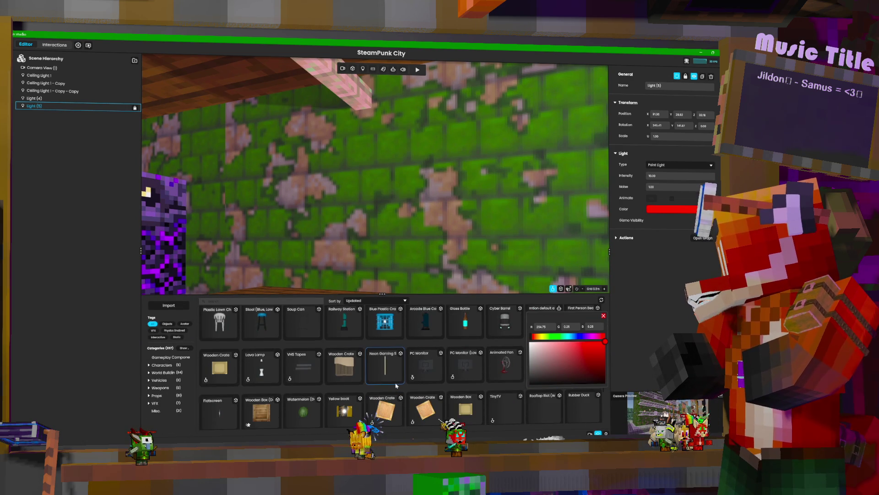
click(604, 316)
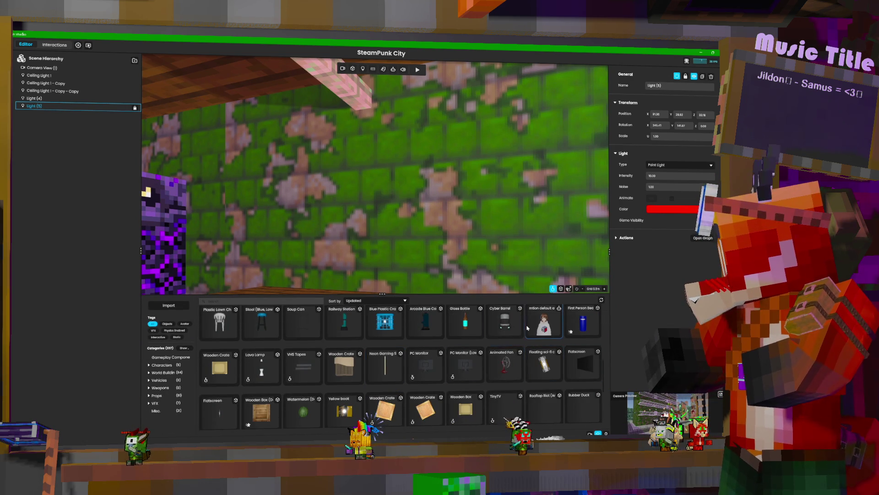
scroll(527, 328, up, 3)
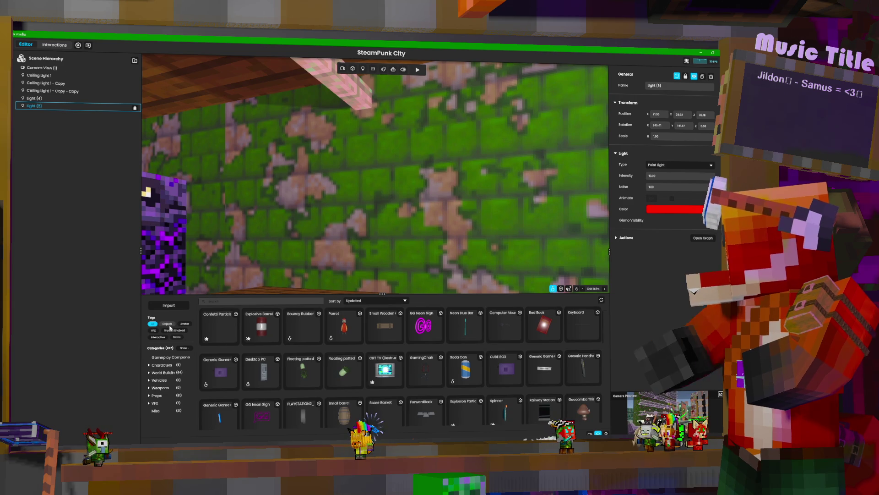
click(296, 302)
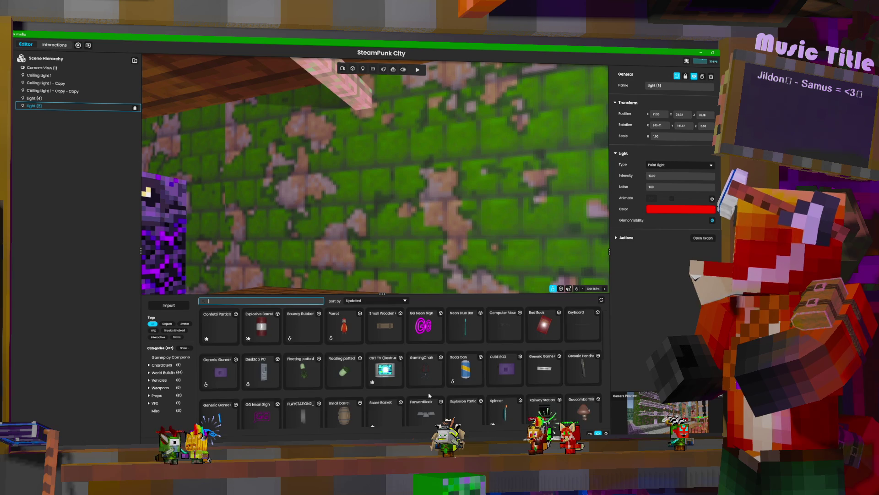
scroll(403, 399, down, 5)
scroll(426, 396, down, 3)
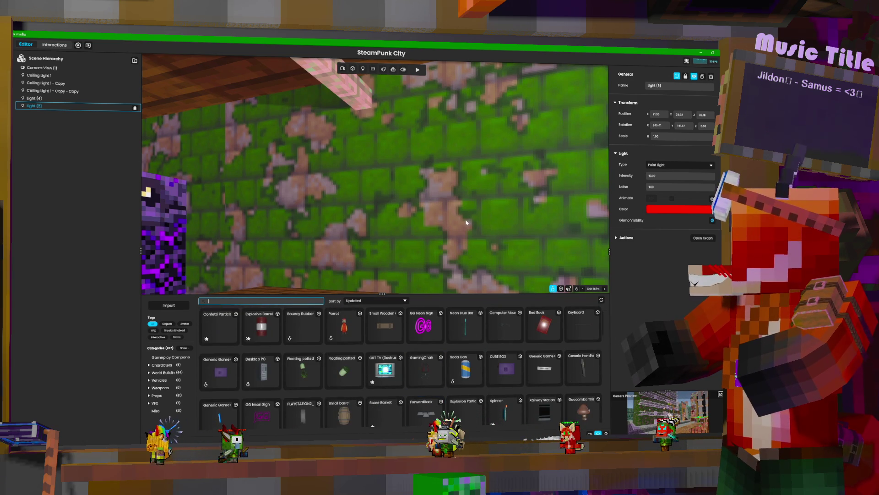
Shrink the asset browser back down and pull the view out toward the room's pictures and portal.
mouse_move(467, 221)
right_down()
mouse_move(468, 238)
mouse_move(495, 212)
right_up()
drag(382, 293, 373, 366)
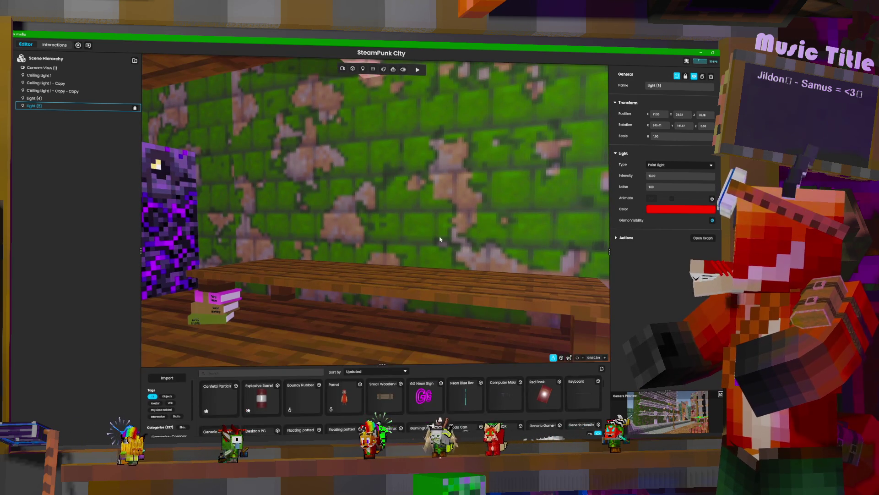
mouse_move(440, 239)
right_down()
mouse_move(248, 205)
mouse_move(293, 210)
mouse_move(238, 178)
mouse_move(275, 181)
mouse_move(284, 183)
mouse_move(192, 186)
mouse_move(265, 180)
mouse_move(254, 165)
mouse_move(366, 174)
mouse_move(314, 175)
mouse_move(673, 184)
mouse_move(486, 182)
right_up()
key(w)
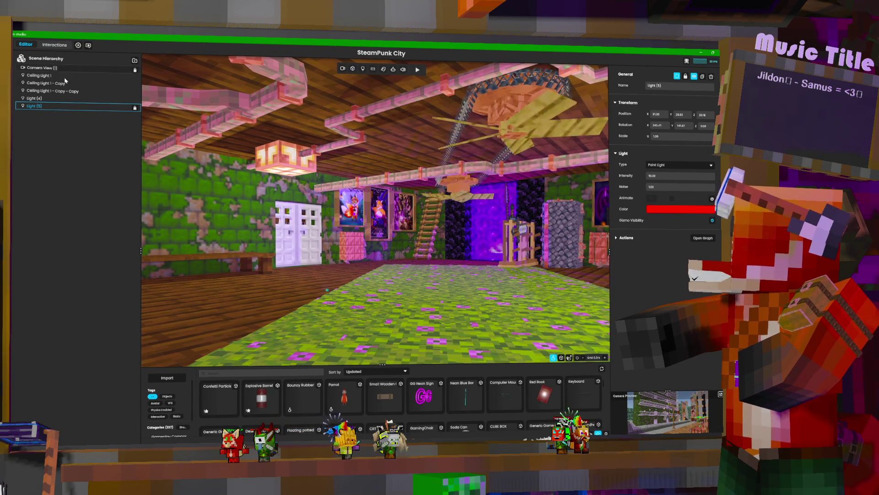
Select Ceiling Light 1 in the Scene Hierarchy and enter 25 as its Intensity.
click(284, 158)
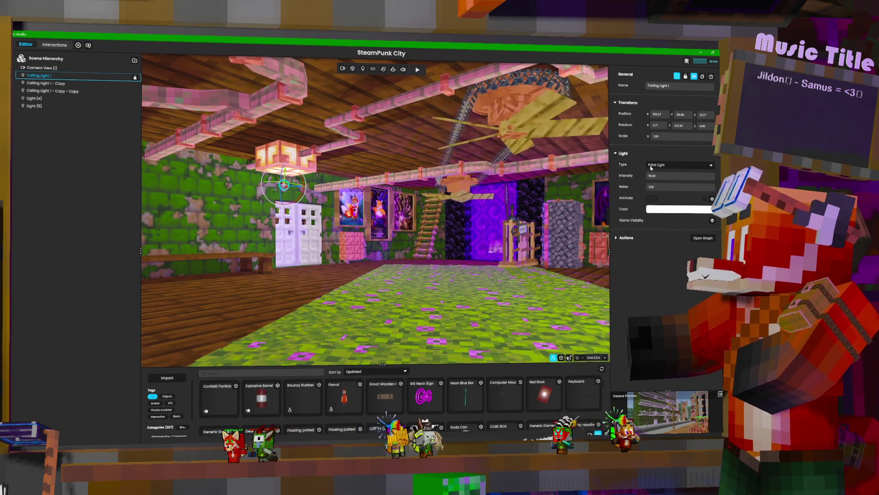
drag(656, 176, 654, 177)
text(25)
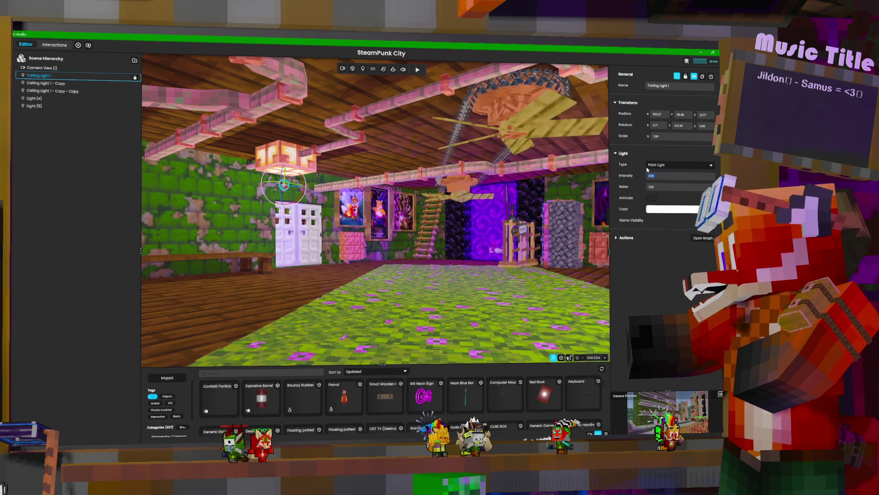
key(Return)
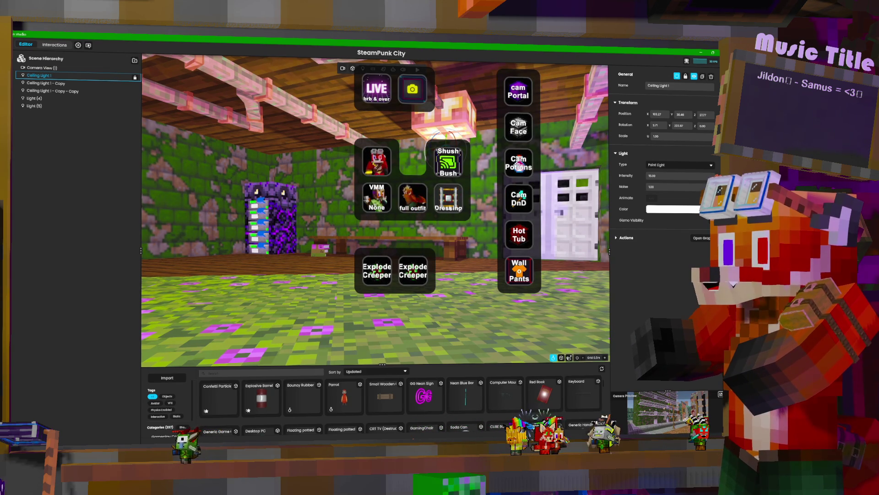
Trigger the LIVE brb & over stream action, then return to Pooka's Steampunk Den in Portals.
click(382, 92)
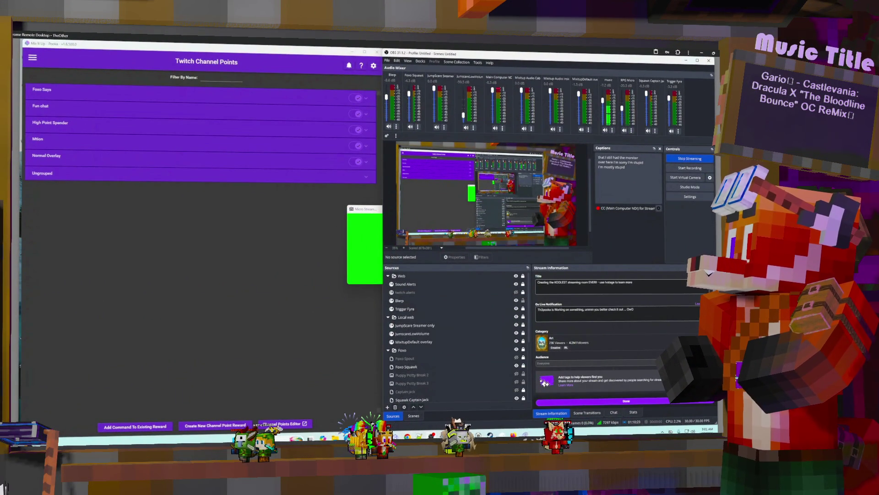
mouse_move(383, 435)
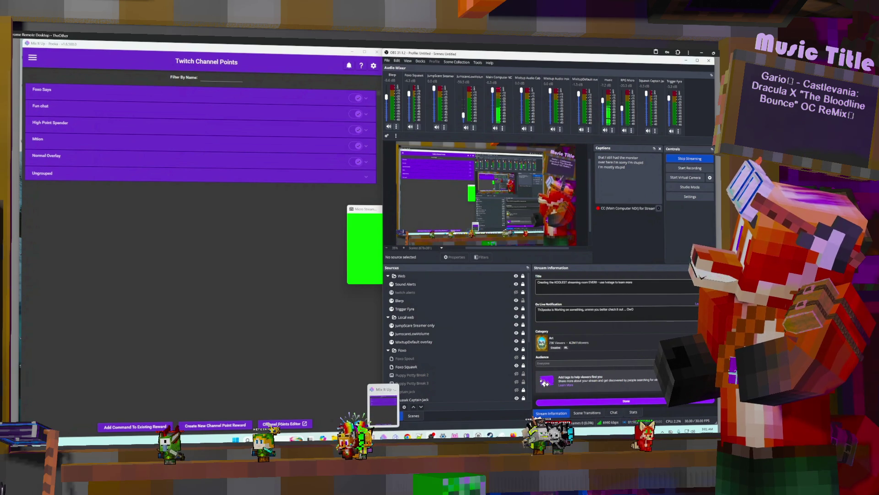
click(396, 435)
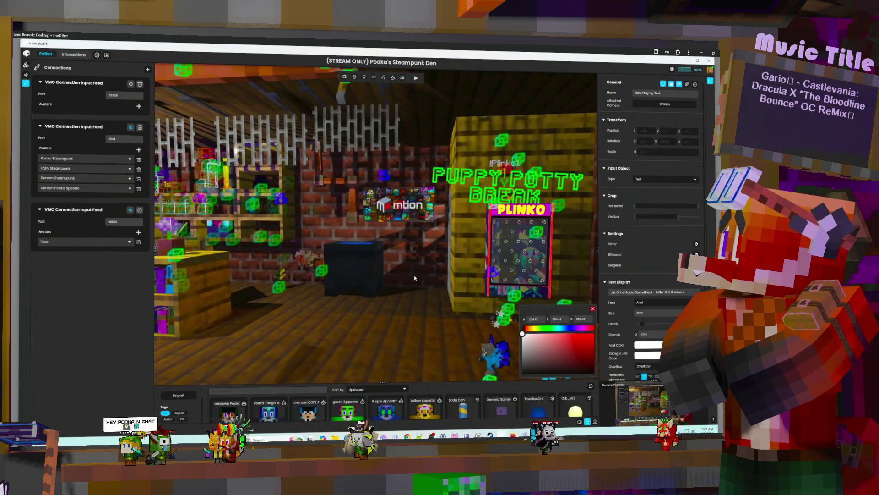
Tour the den past the glass tank, brick room and shop to the big-screen room.
mouse_move(415, 278)
right_down()
mouse_move(336, 269)
mouse_move(412, 273)
mouse_move(257, 283)
mouse_move(569, 262)
mouse_move(411, 286)
mouse_move(501, 275)
mouse_move(273, 283)
right_up()
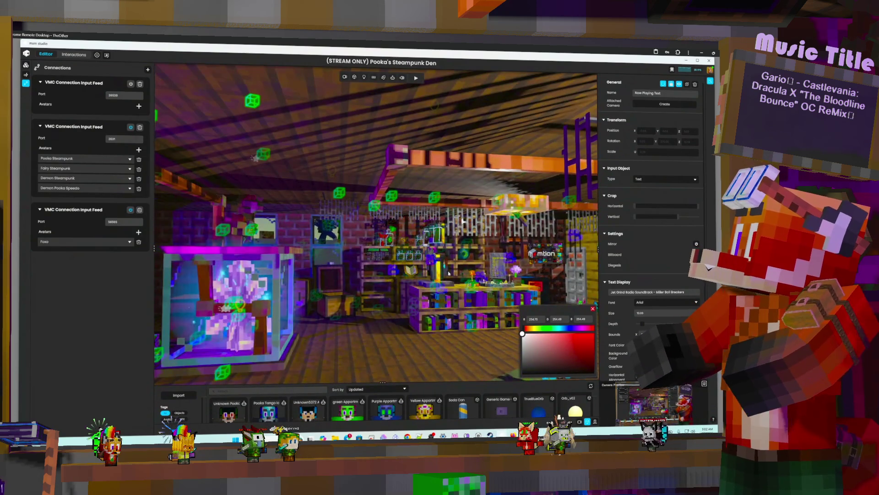
mouse_move(449, 273)
right_down()
mouse_move(304, 278)
mouse_move(469, 284)
right_up()
mouse_move(360, 286)
right_down()
mouse_move(324, 294)
mouse_move(402, 304)
mouse_move(401, 285)
mouse_move(542, 287)
right_up()
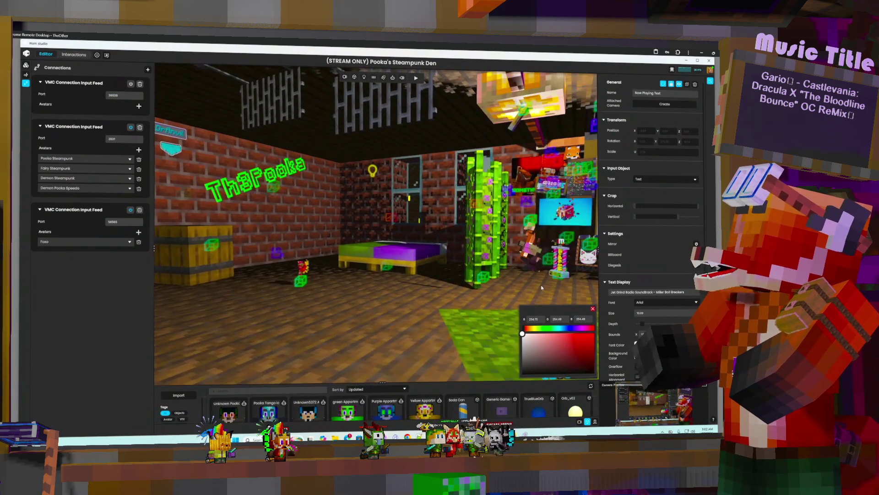
mouse_move(303, 293)
right_down()
mouse_move(367, 284)
mouse_move(366, 275)
right_up()
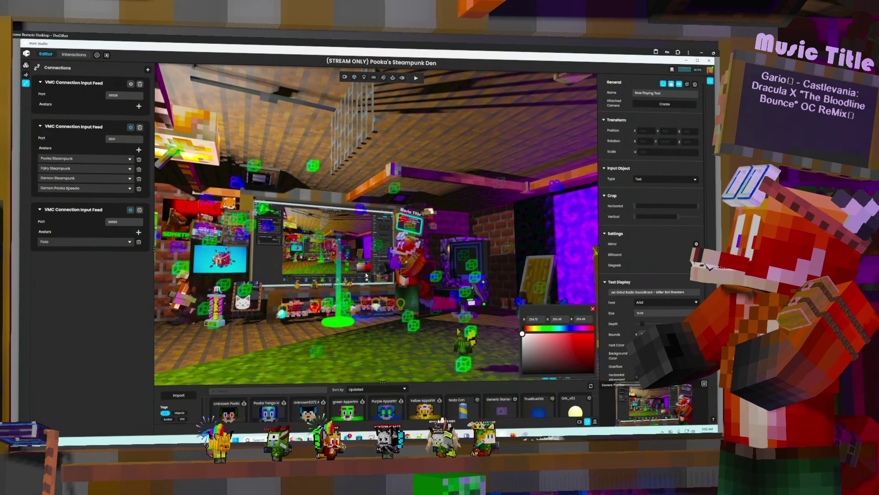
mouse_move(366, 275)
right_down()
mouse_move(324, 298)
mouse_move(276, 291)
mouse_move(279, 262)
right_up()
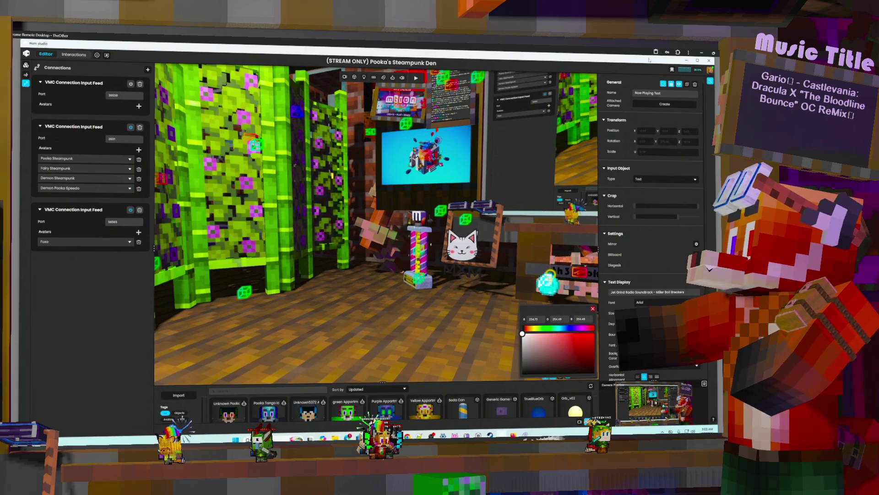
key(alt+Tab)
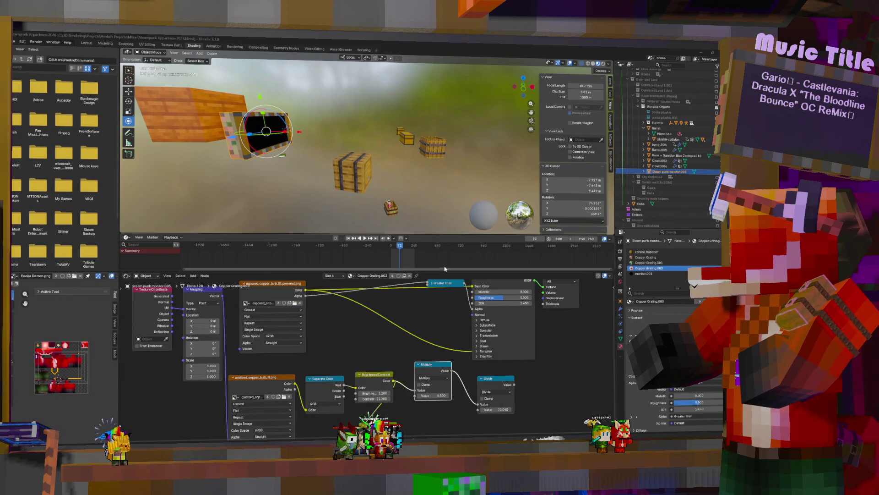
Select the wooden elevator box and start an FBX export named Object Elevator.fbx.
key(KP_Decimal)
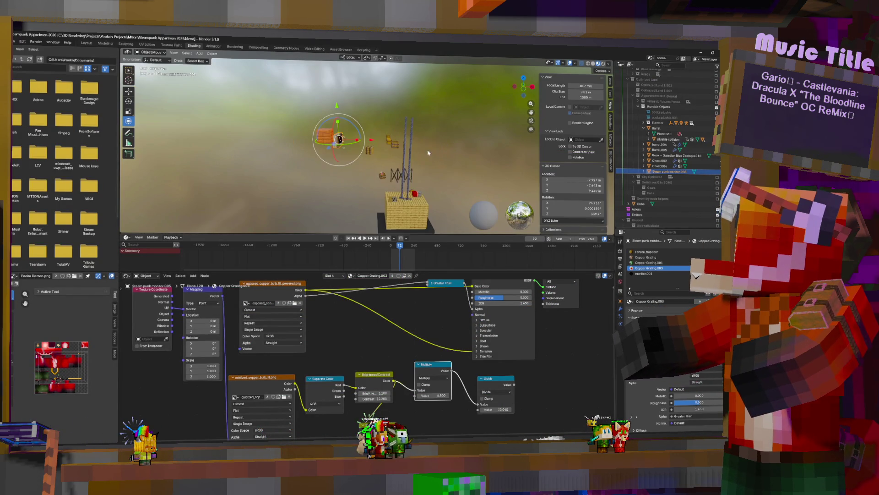
click(415, 212)
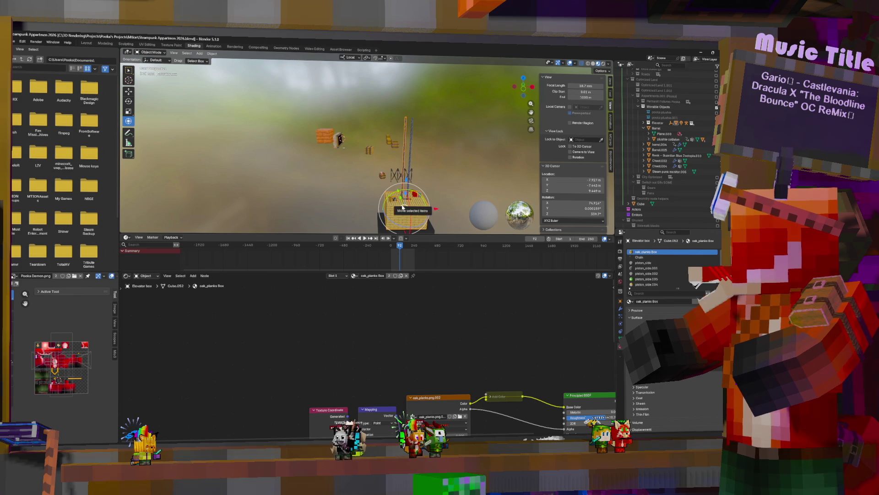
click(13, 41)
mouse_move(29, 131)
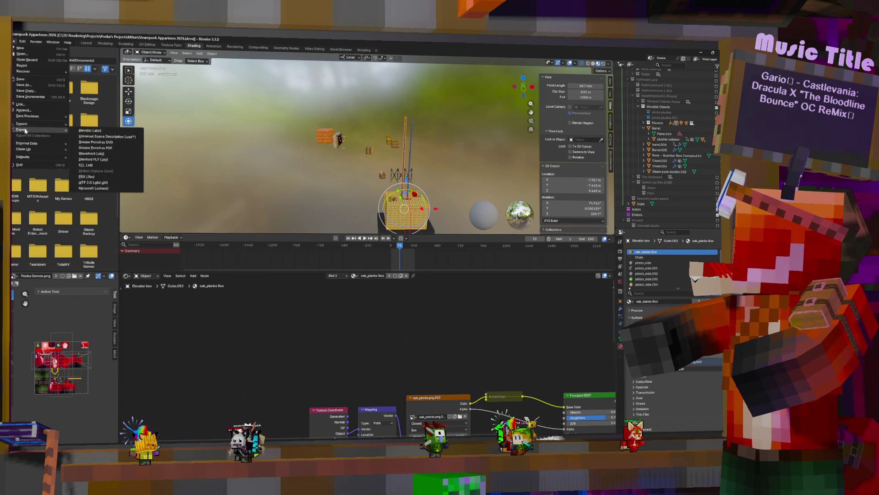
click(87, 176)
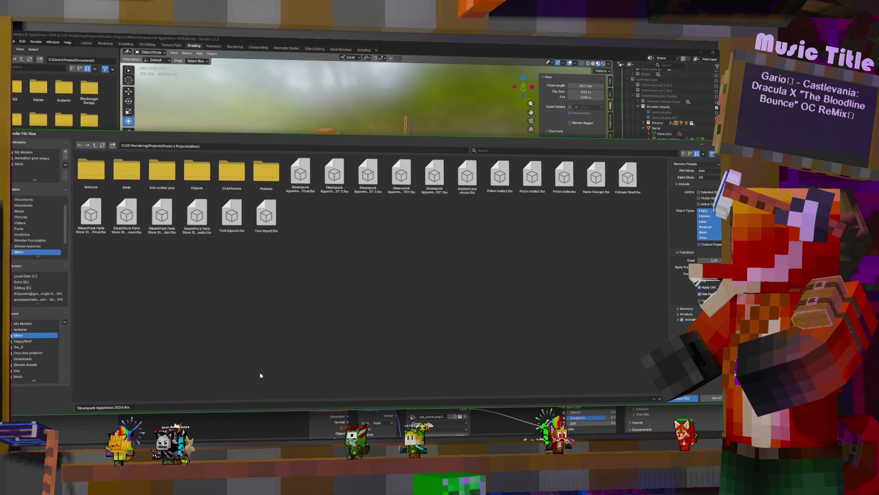
click(115, 407)
text(Te)
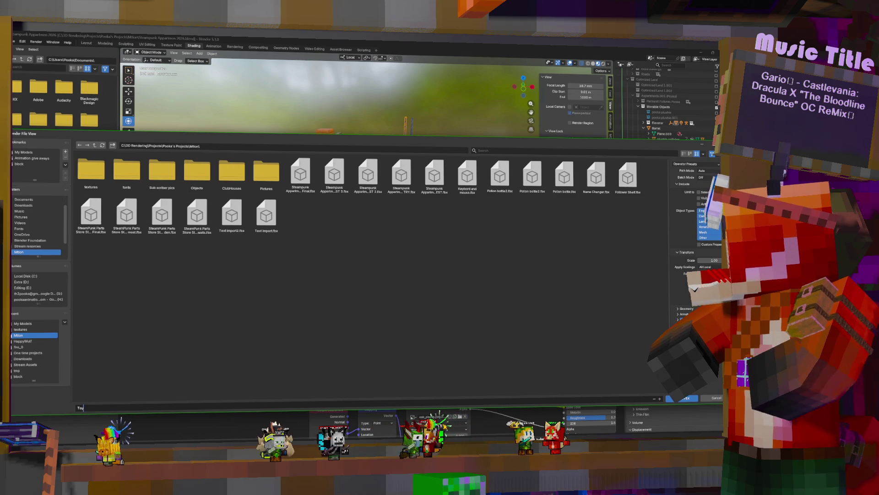
key(BackSpace)
key(BackSpace)
text(Object)
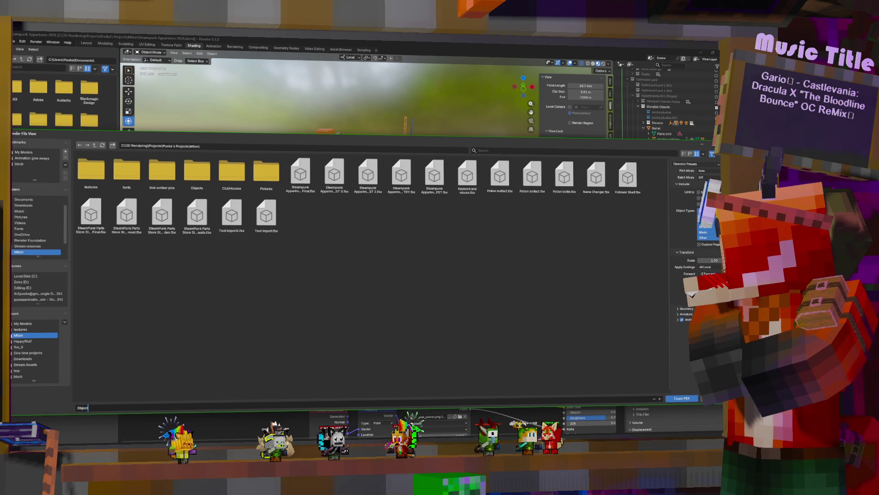
text(il)
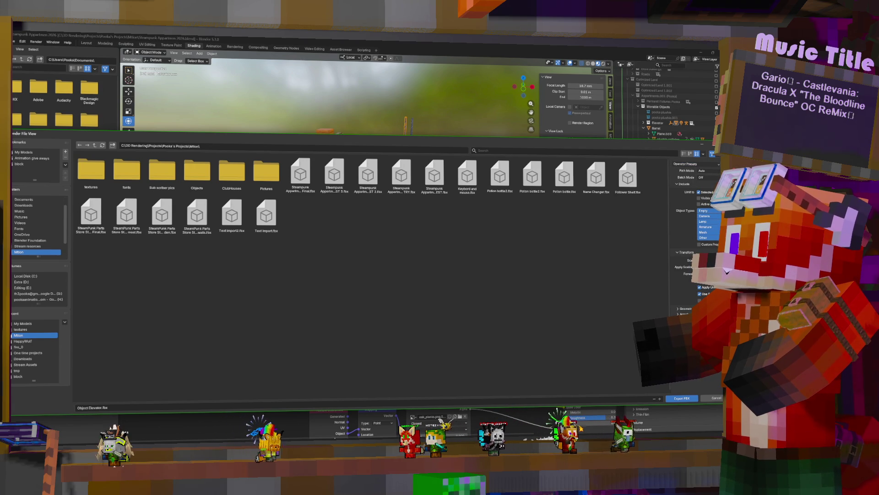
Save the export settings as a new preset and export into the Objects folder.
click(712, 165)
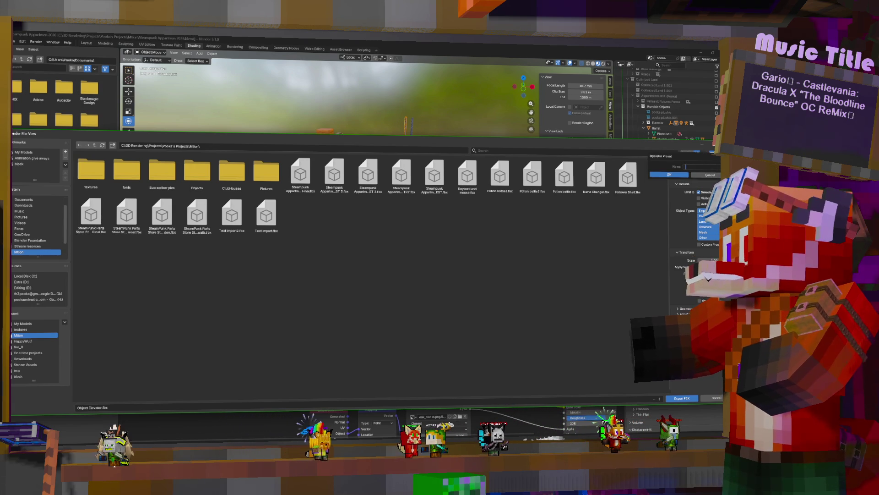
text(Pooka)
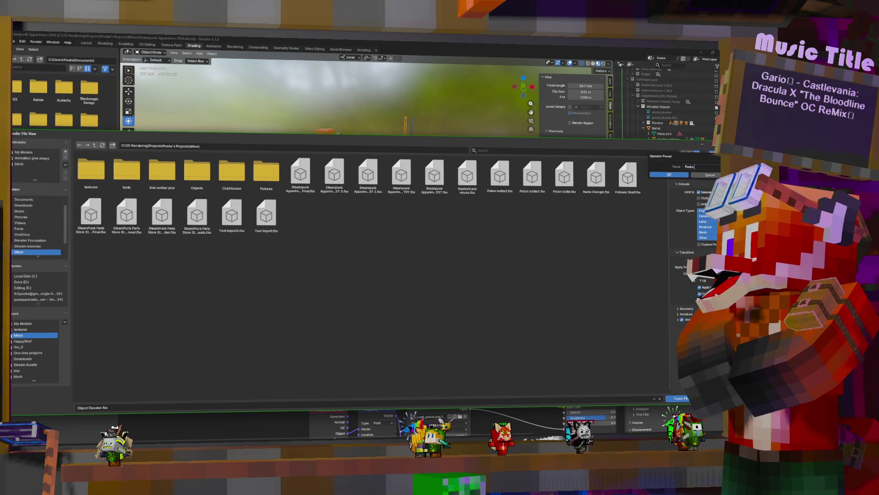
text( Objects)
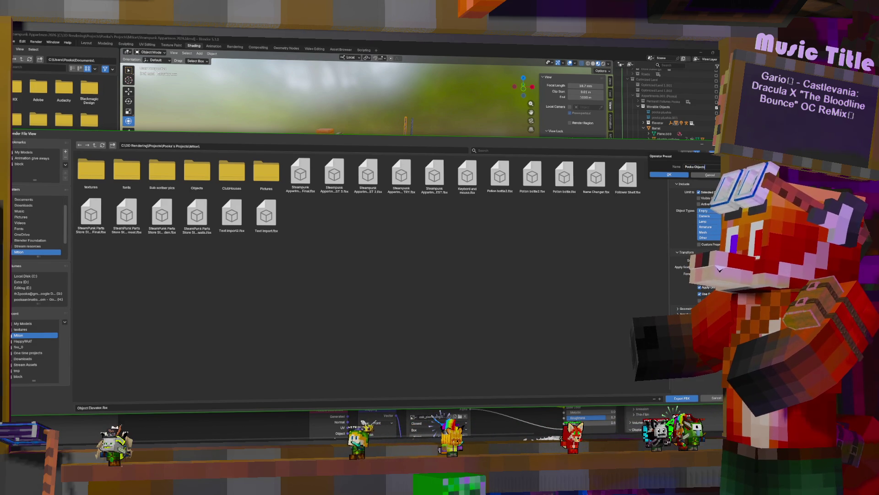
click(669, 175)
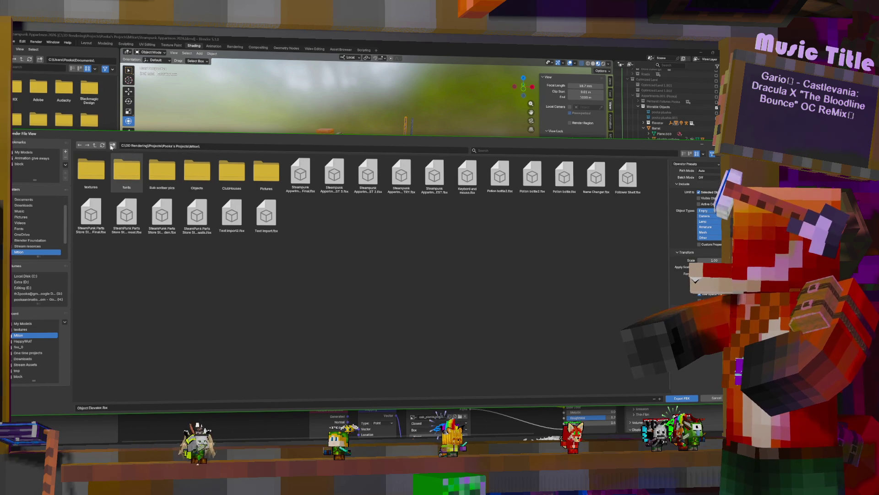
double_click(197, 172)
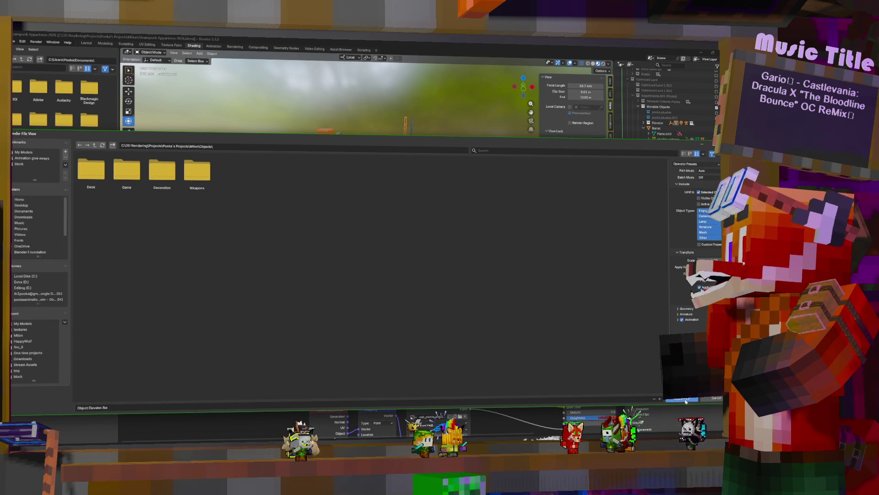
click(685, 400)
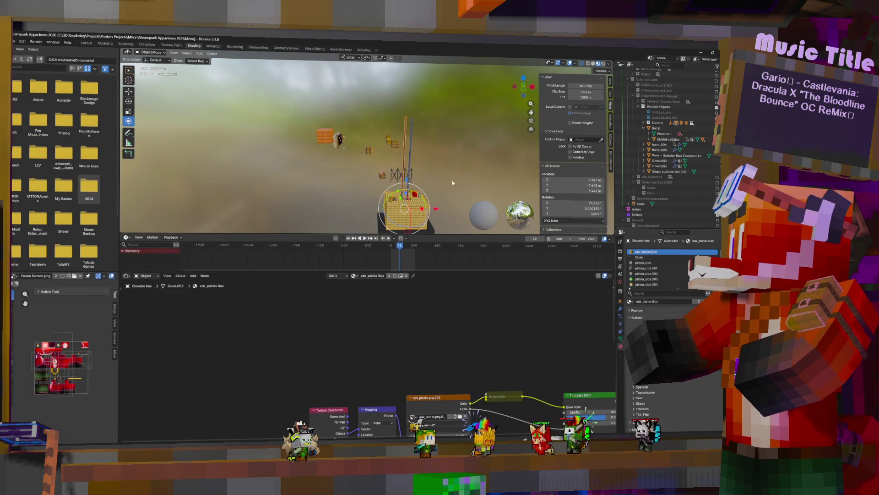
Select the chain and export it as FBX, replacing Elevator with Chain for Object Chain.fbx.
click(412, 142)
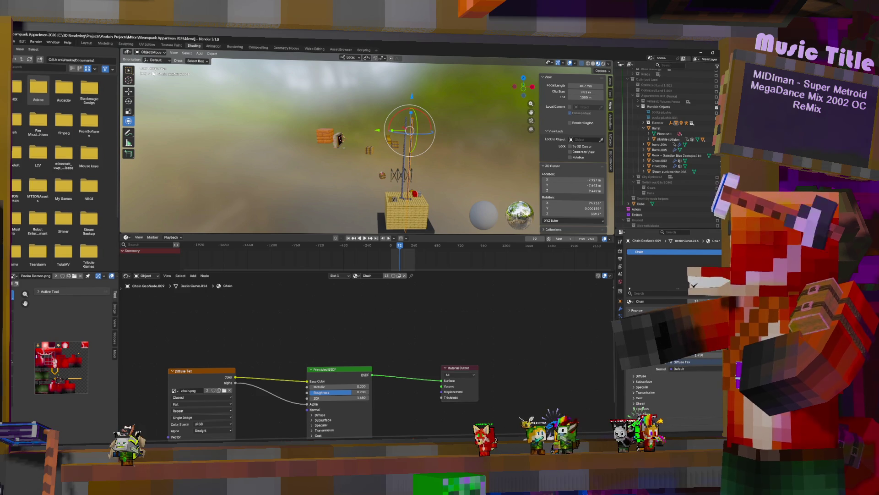
click(14, 42)
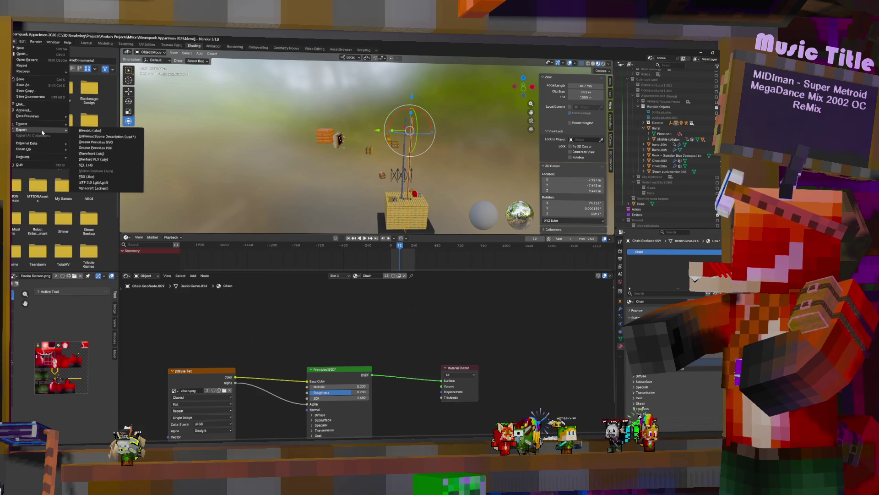
mouse_move(28, 129)
click(96, 178)
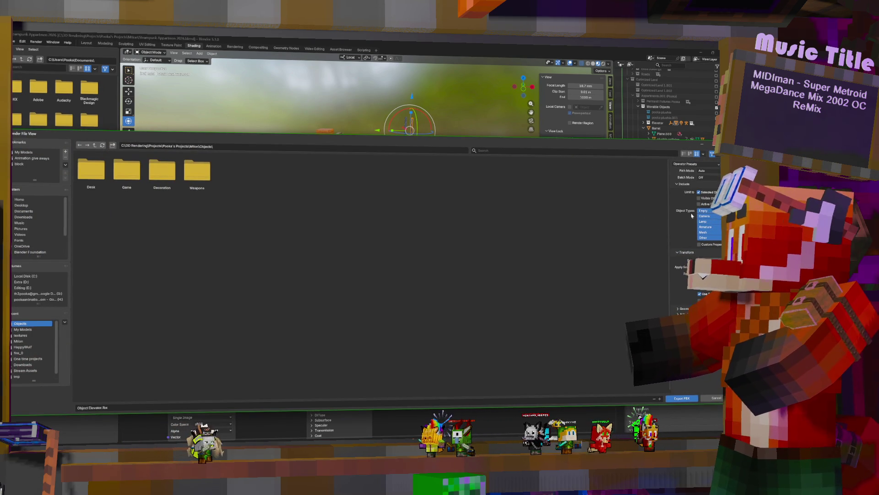
click(101, 407)
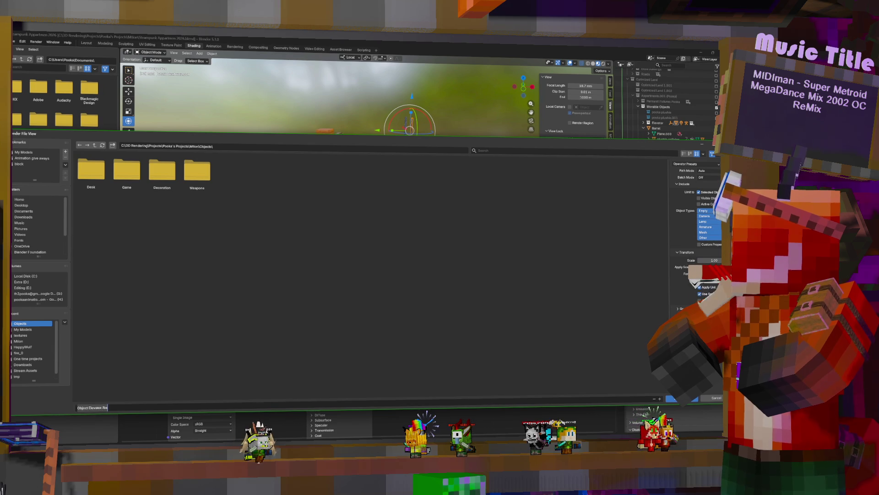
double_click(95, 407)
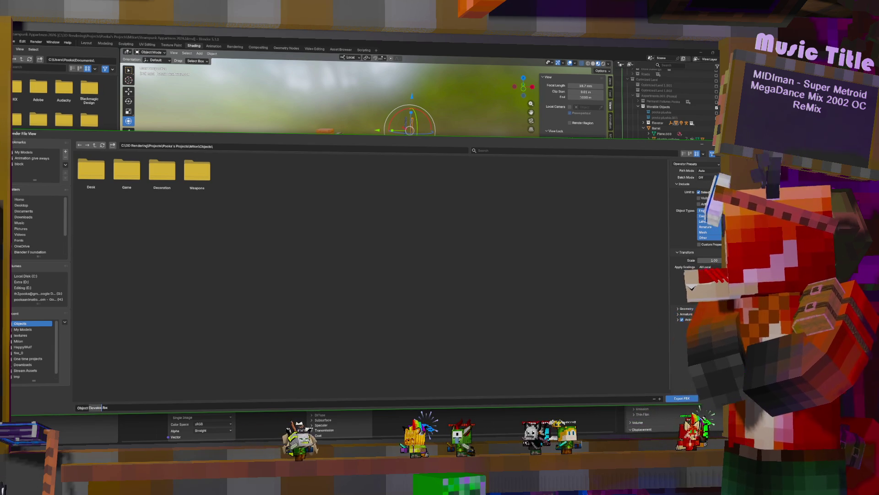
text(Chain)
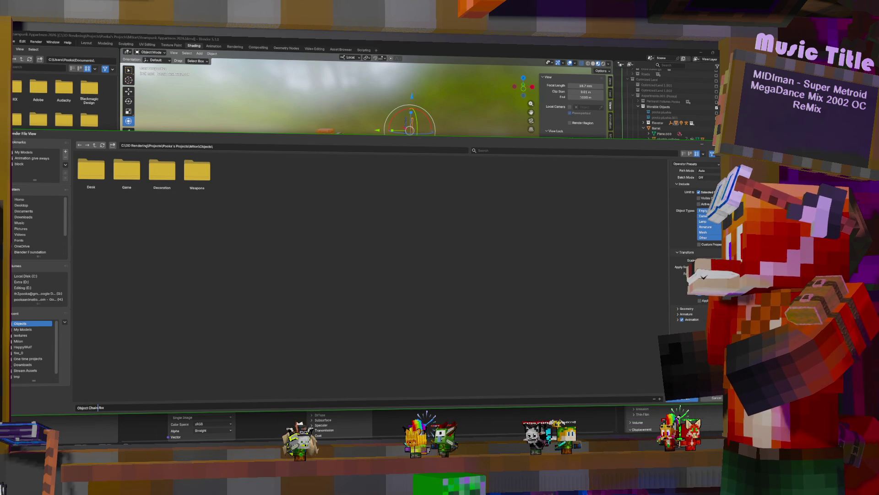
click(683, 399)
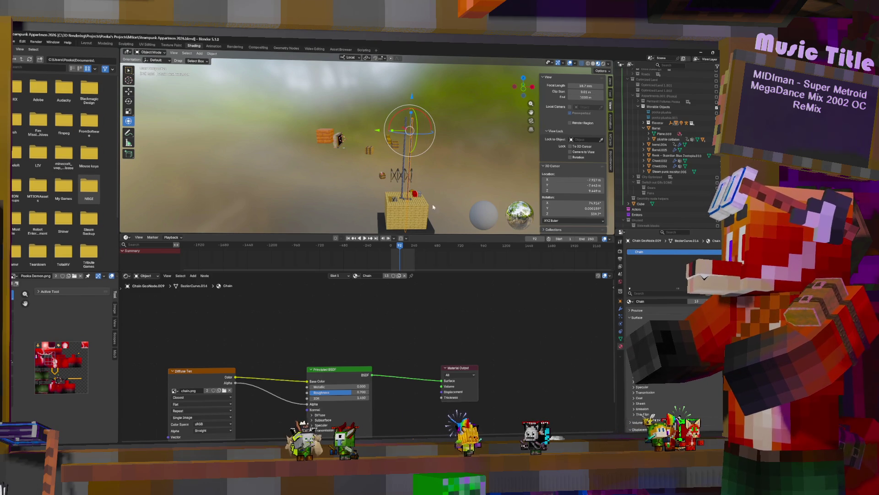
Select and frame the elevator box, then choose Ctrl+A > All Transforms on it.
click(422, 223)
key(KP_Decimal)
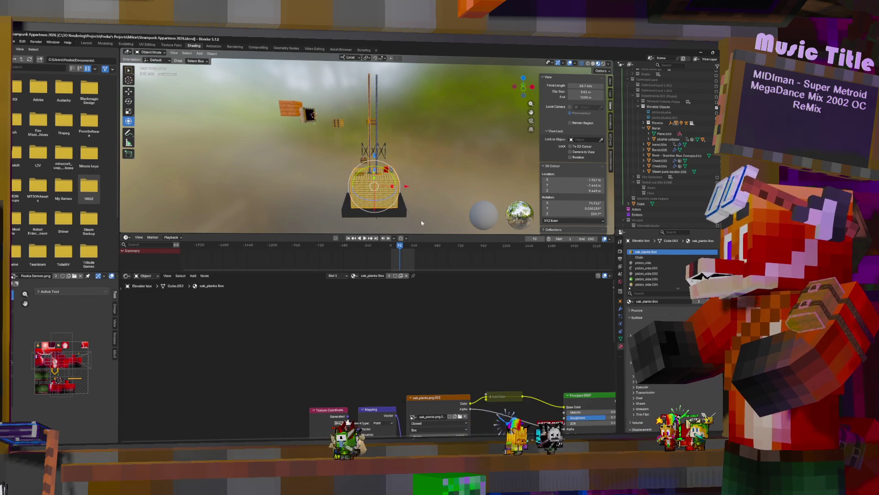
key(Tab)
mouse_move(438, 222)
middle_down()
mouse_move(439, 183)
mouse_move(410, 200)
middle_up()
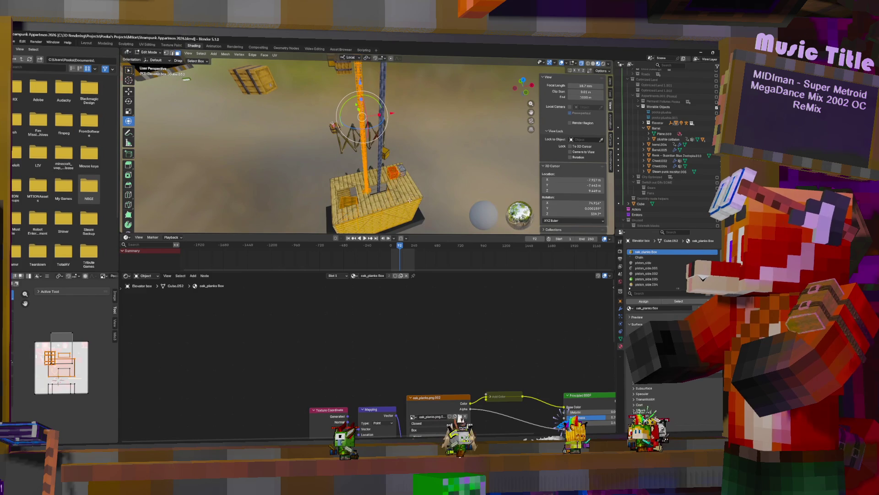
key(ctrl+z)
click(620, 311)
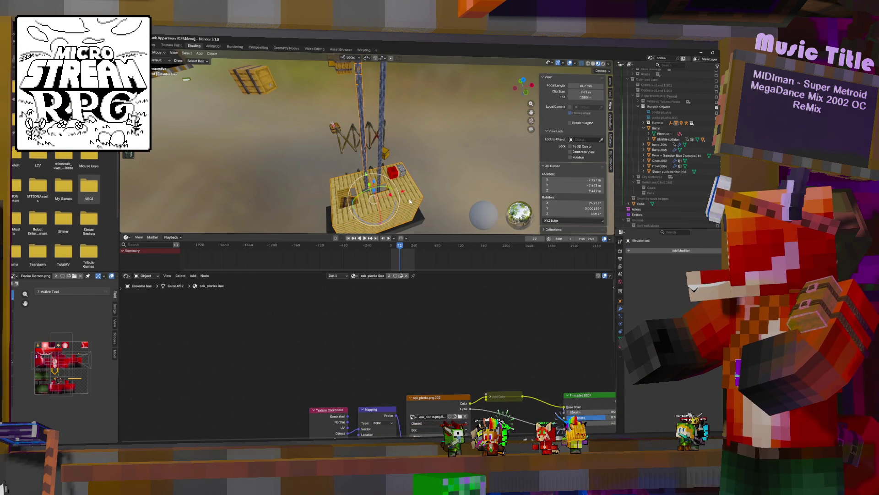
key(ctrl+a)
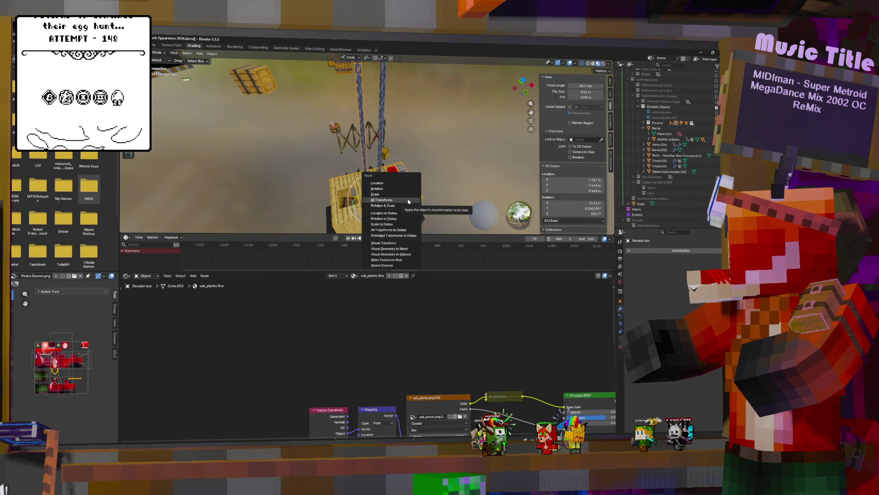
click(408, 201)
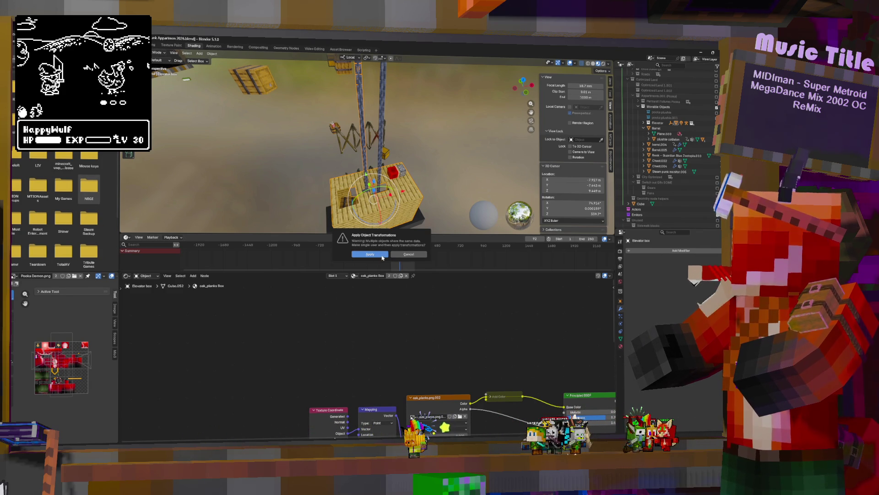
Confirm the transform apply with Location unchecked, so only rotation and scale are applied.
click(383, 254)
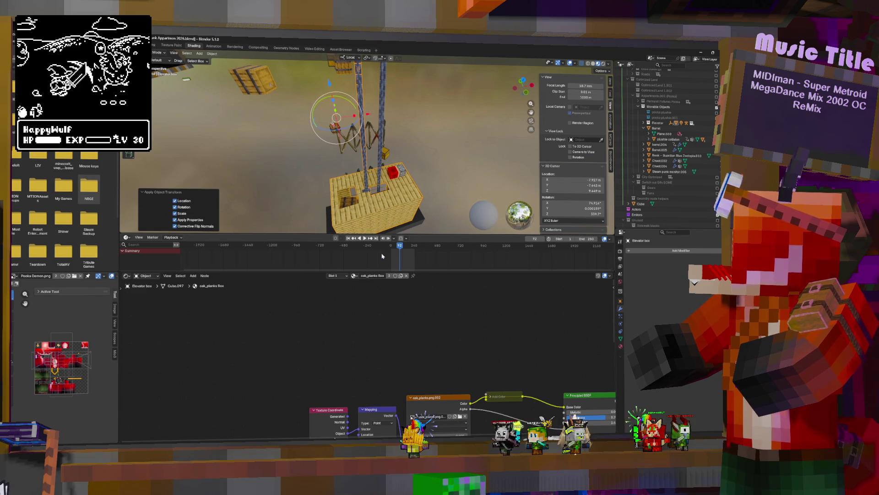
click(174, 201)
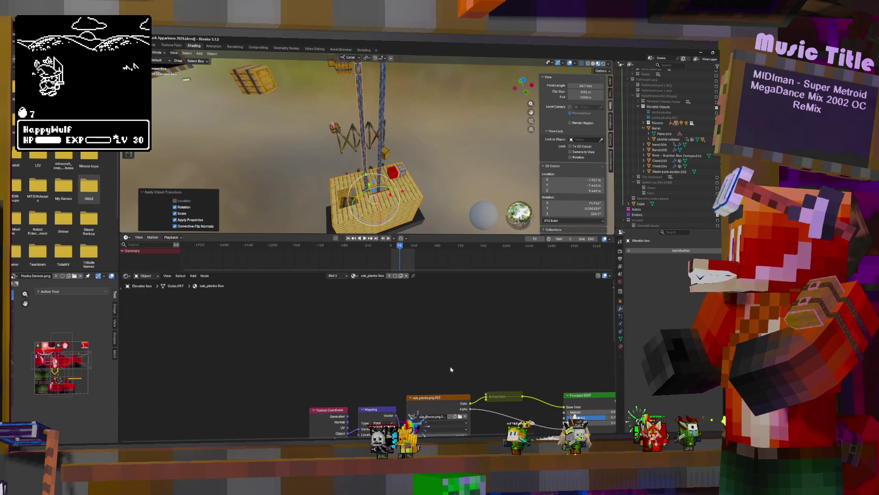
middle_drag(452, 365, 391, 273)
middle_drag(362, 341, 358, 343)
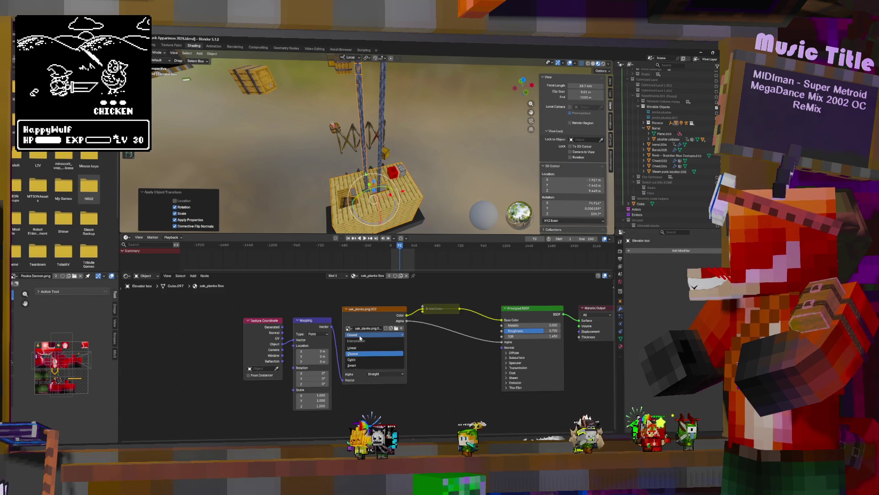
Switch the box's material to oak_planks and select all its faces in Edit Mode.
click(621, 346)
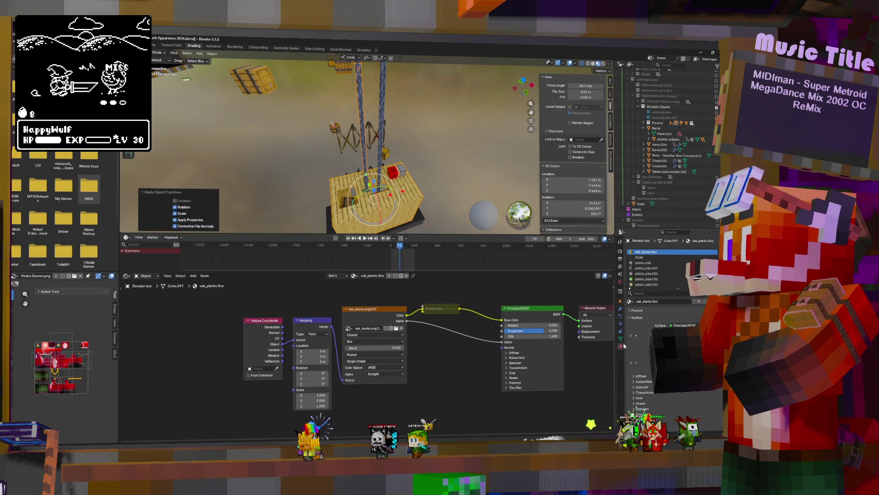
click(631, 302)
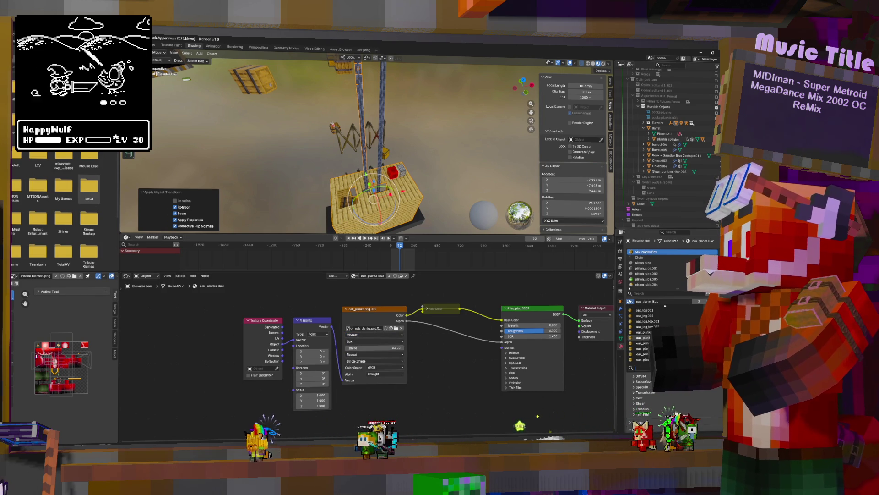
click(644, 332)
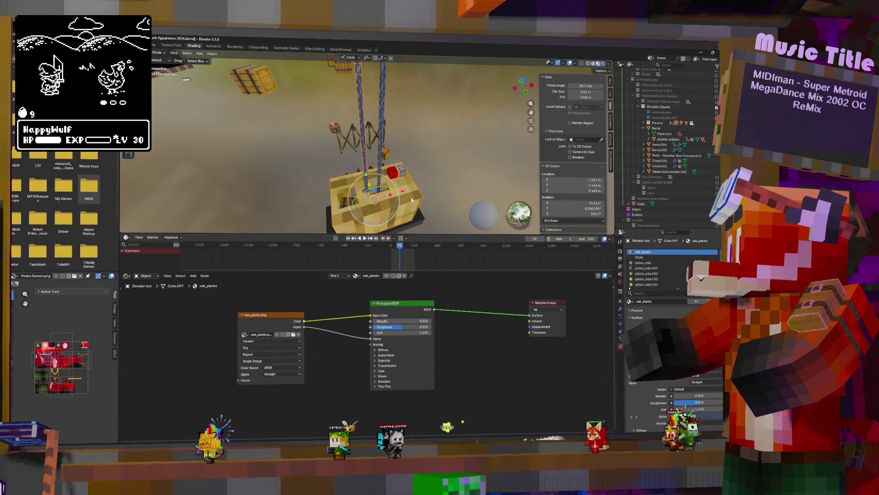
key(Tab)
click(401, 182)
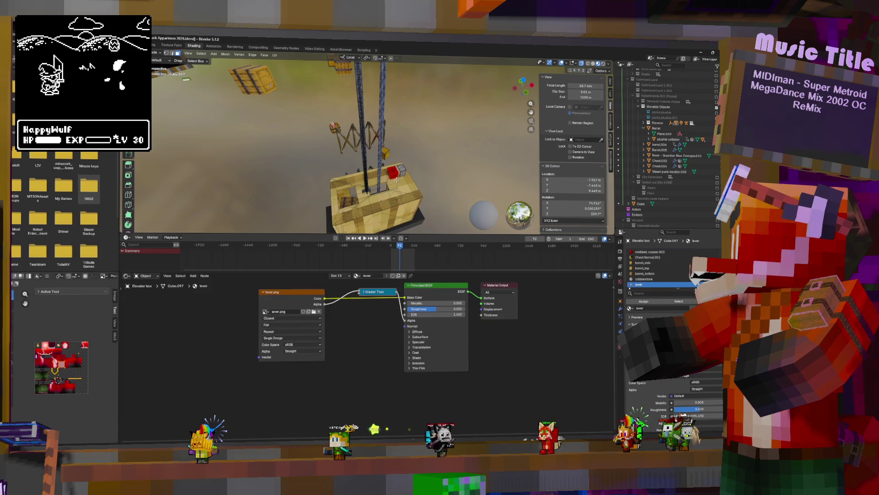
key(shift+space)
key(r)
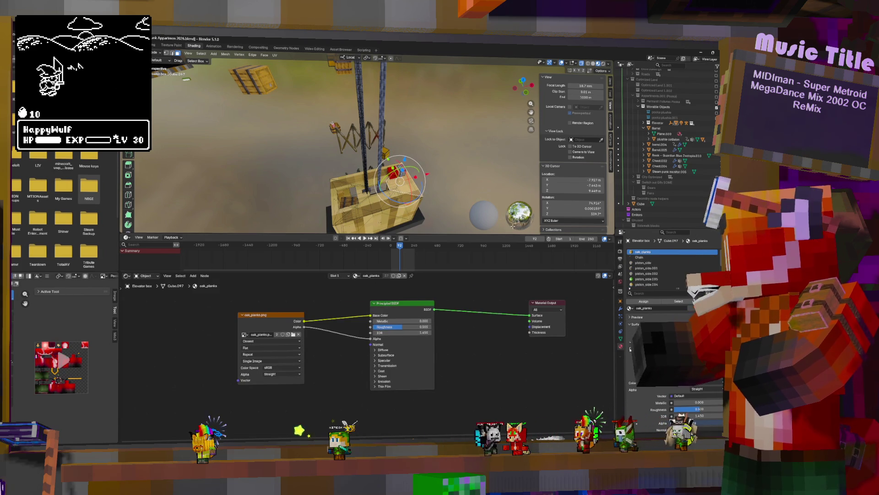
key(a)
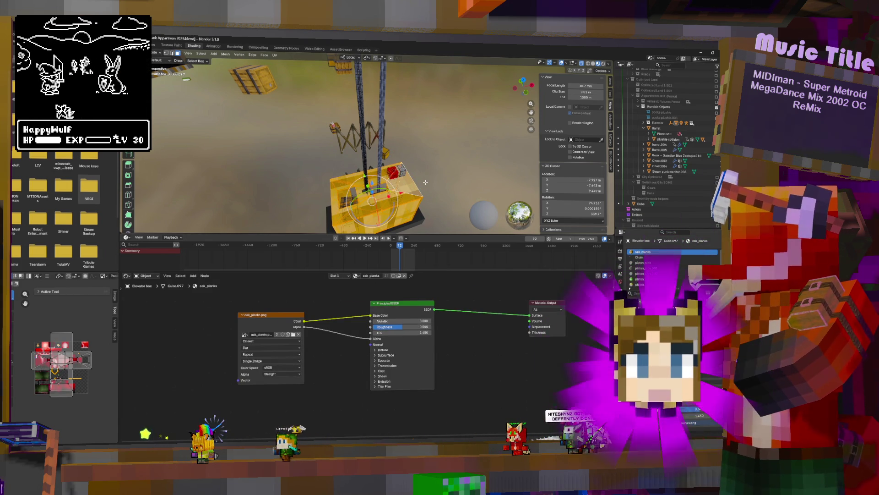
Cube-project the box's UVs and scale them so the oak planks repeat more densely.
key(u)
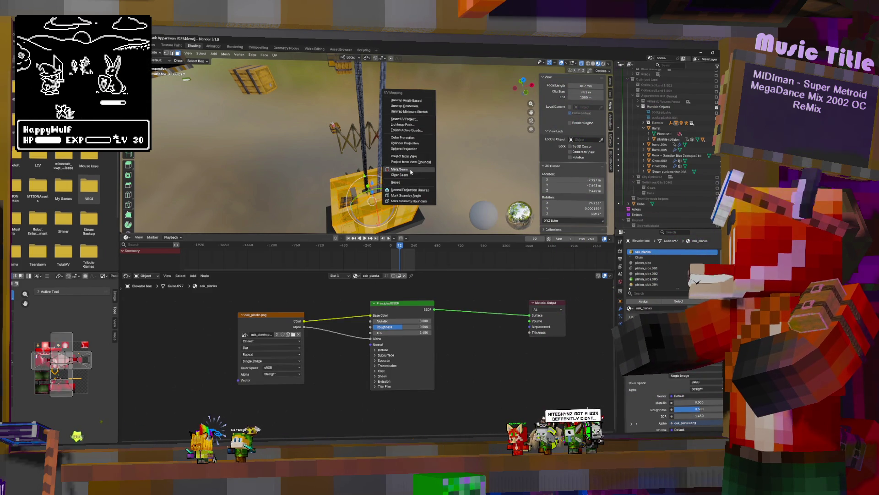
click(403, 119)
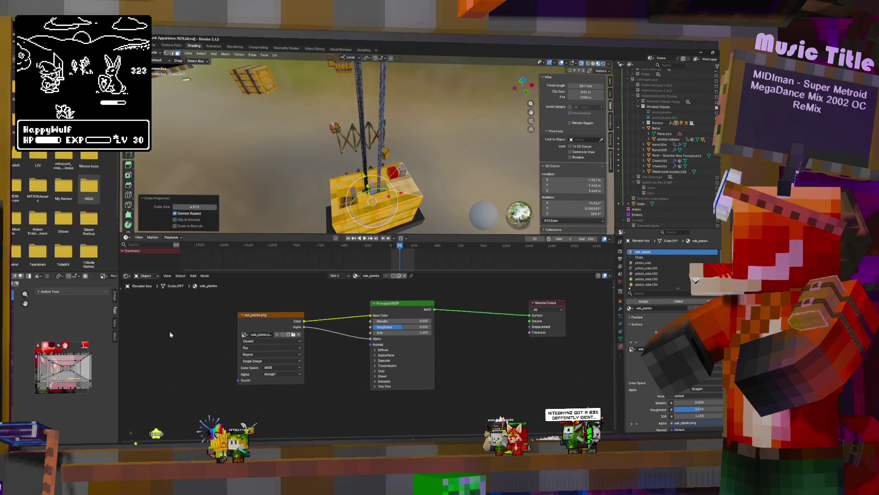
key(s)
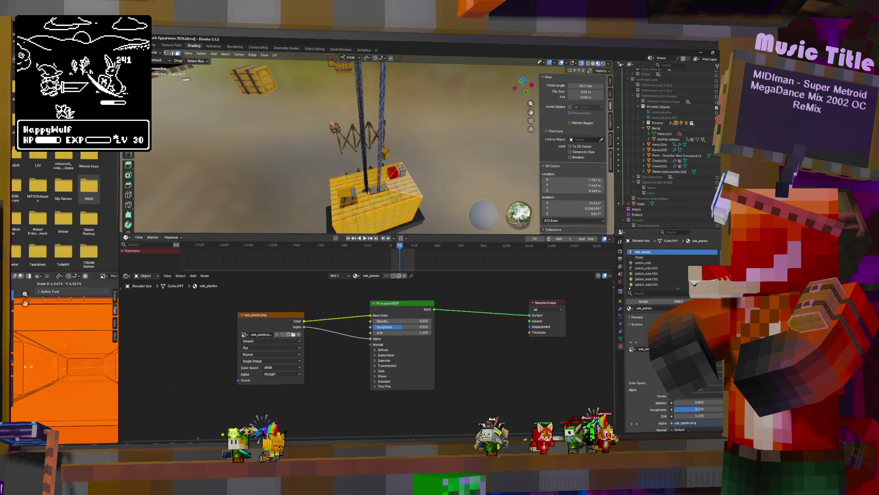
key(Tab)
mouse_move(376, 160)
middle_down()
mouse_move(436, 178)
mouse_move(437, 194)
middle_up()
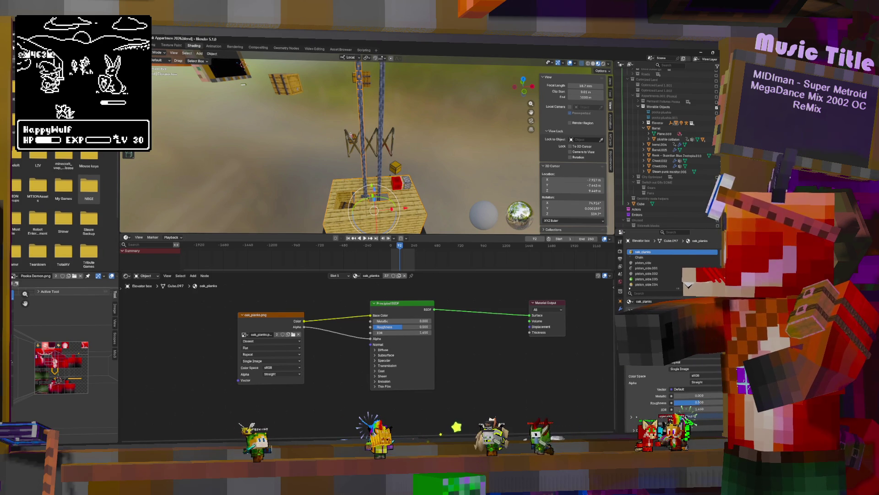
Re-export the updated elevator box as FBX under the name Object Elevator.fbx.
click(23, 39)
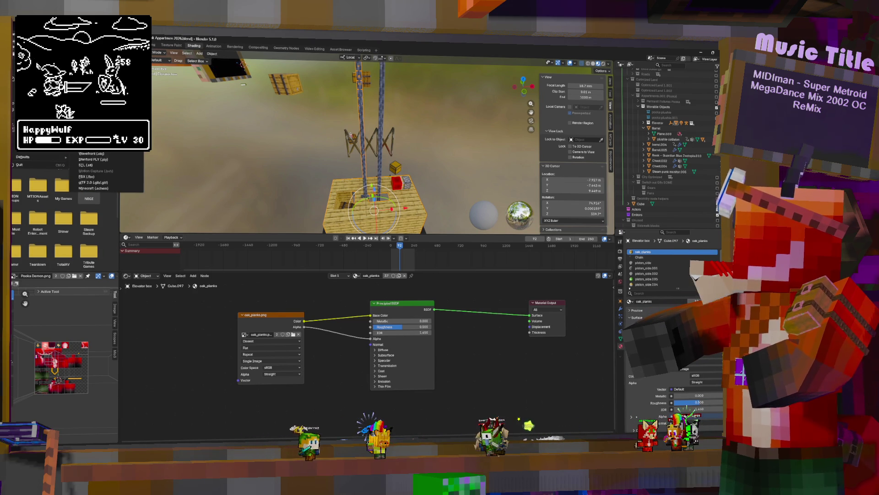
click(105, 181)
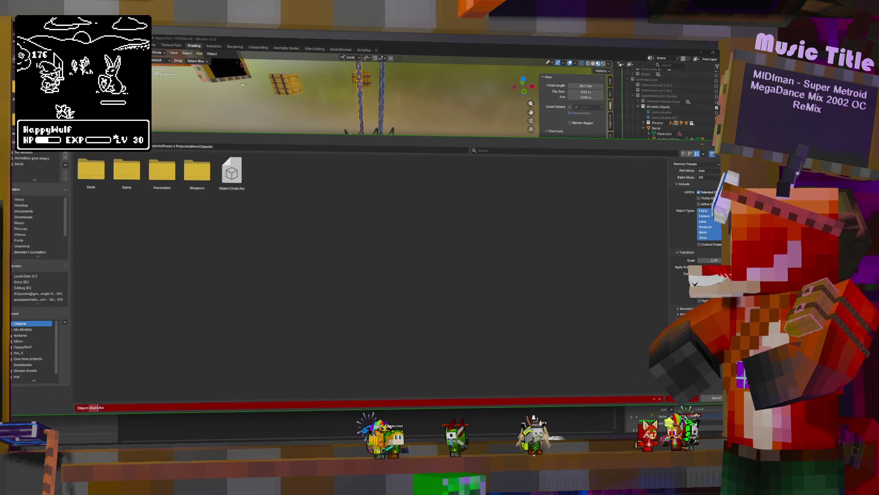
text(E)
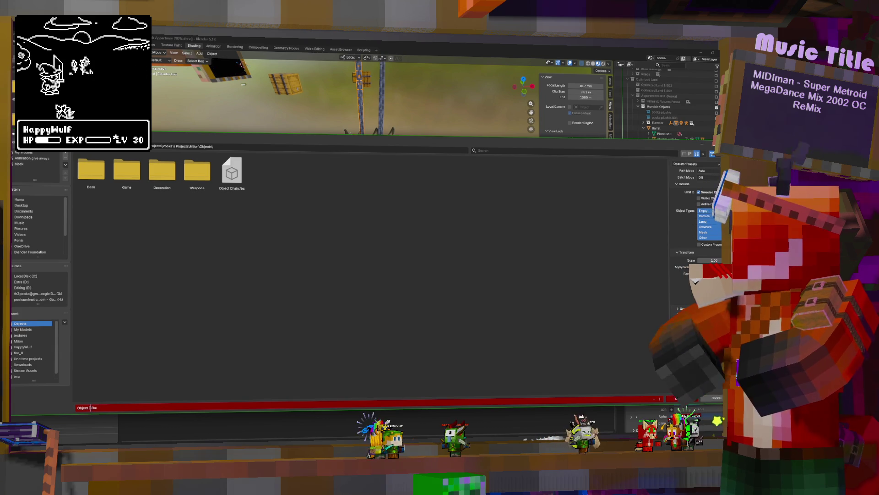
text(or)
key(Return)
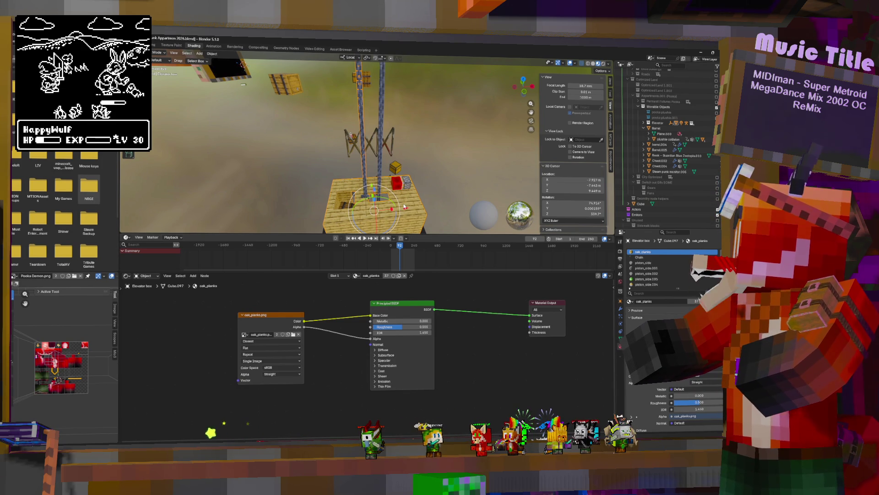
Fly the view out past the floating crates down to the wooden elevator box.
mouse_move(405, 206)
middle_down()
mouse_move(366, 197)
mouse_move(384, 188)
middle_up()
scroll(389, 188, up, 5)
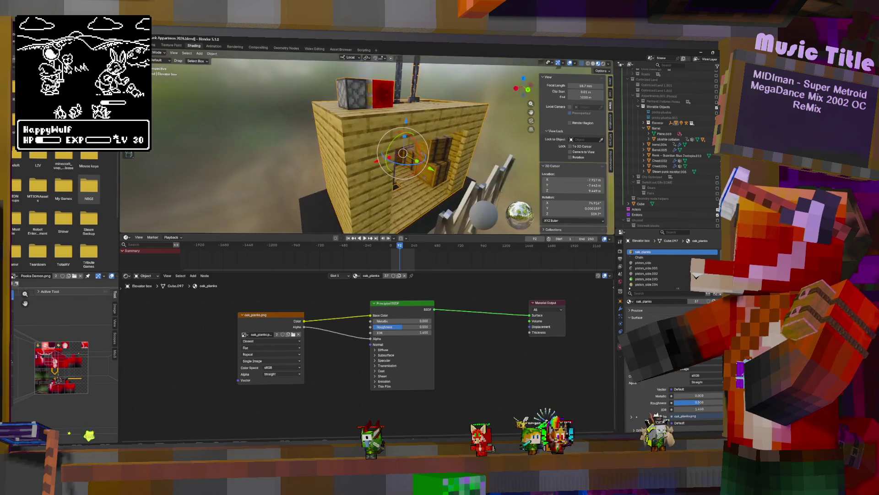
scroll(389, 188, up, 5)
key(w)
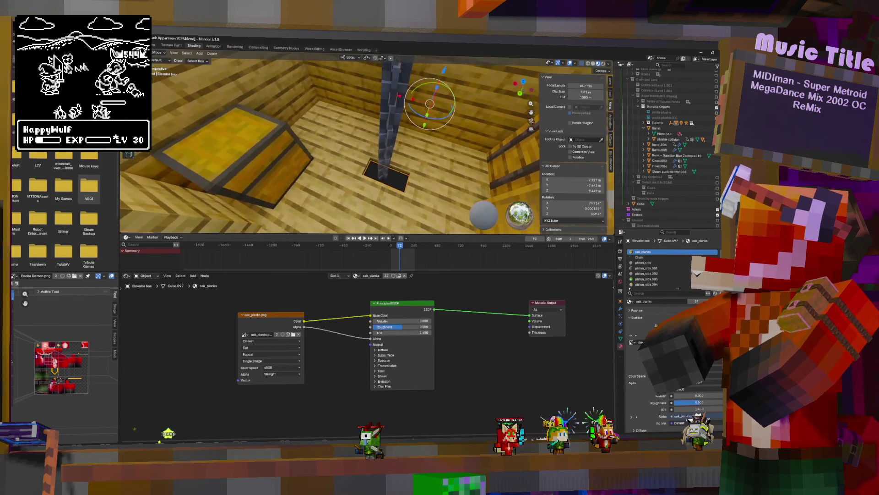
key(w)
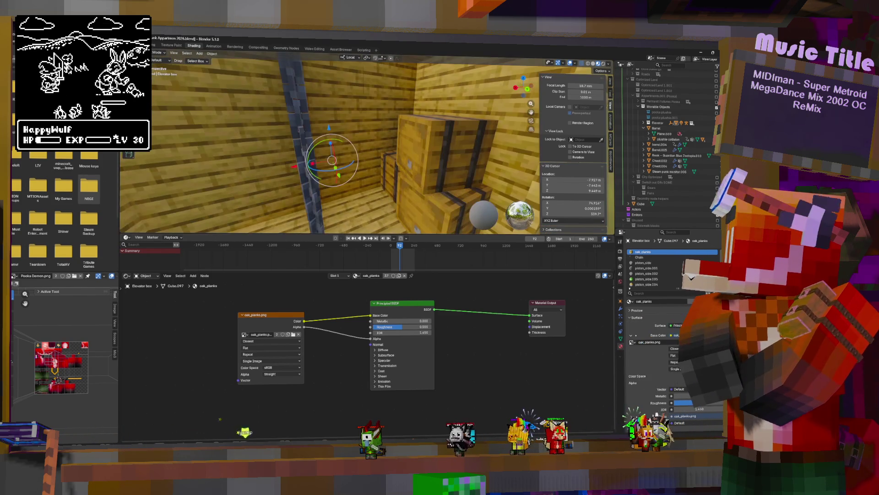
key(w)
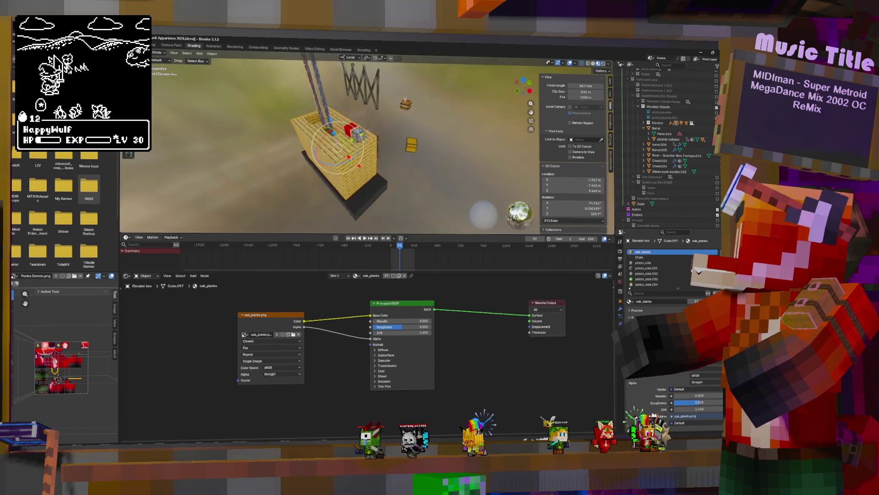
click(414, 163)
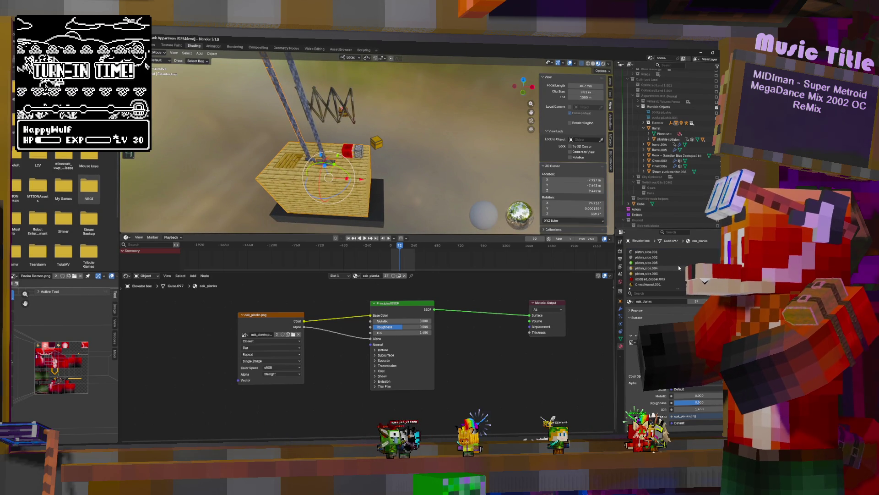
scroll(681, 261, down, 3)
scroll(686, 270, up, 3)
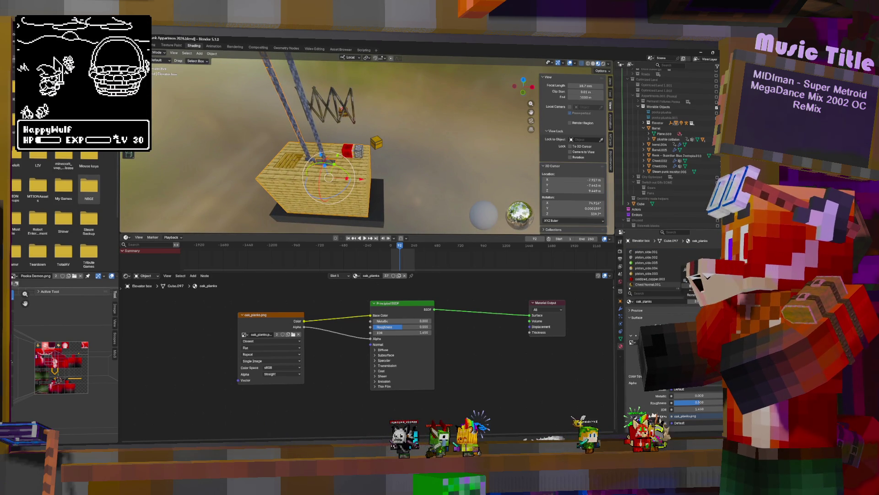
scroll(660, 268, down, 7)
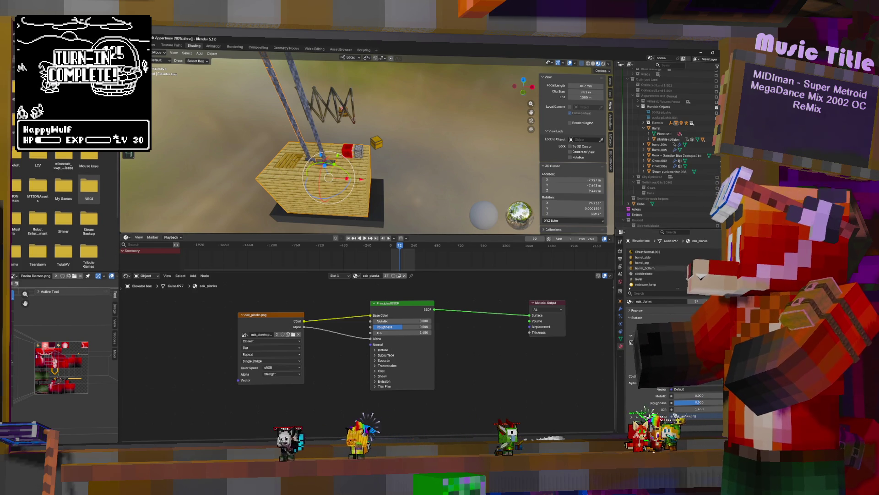
Review the Chain and piston_side materials, then pull the Add node out of oxidized_copper.003's colour link.
scroll(645, 268, up, 10)
click(646, 258)
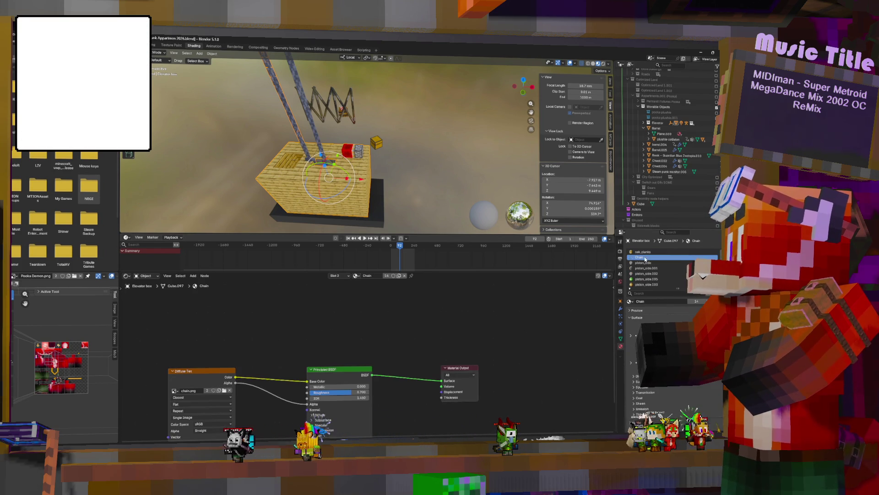
click(647, 263)
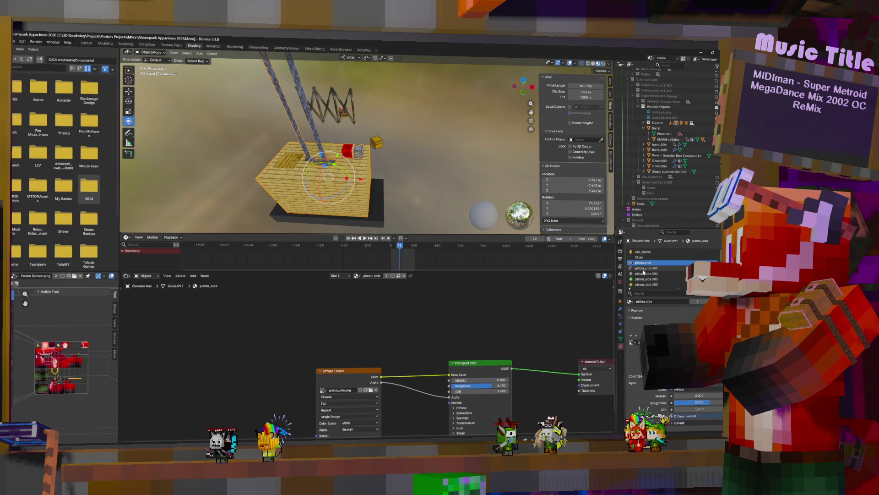
click(650, 280)
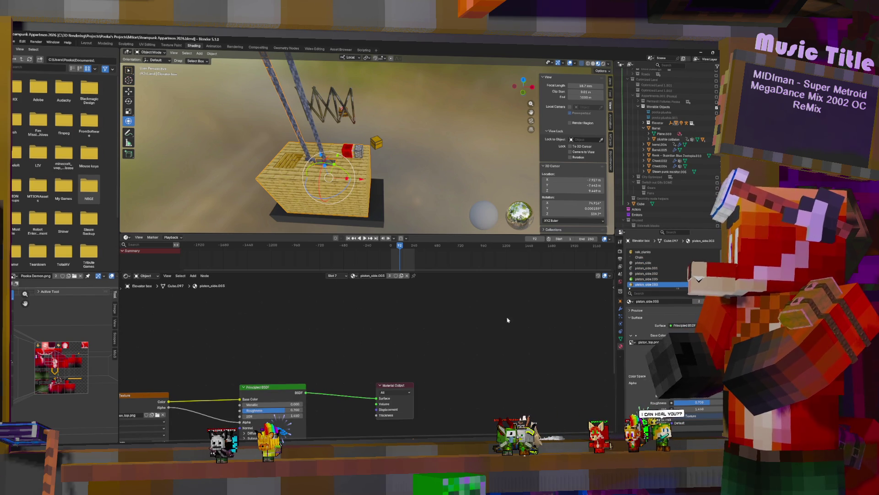
key(Home)
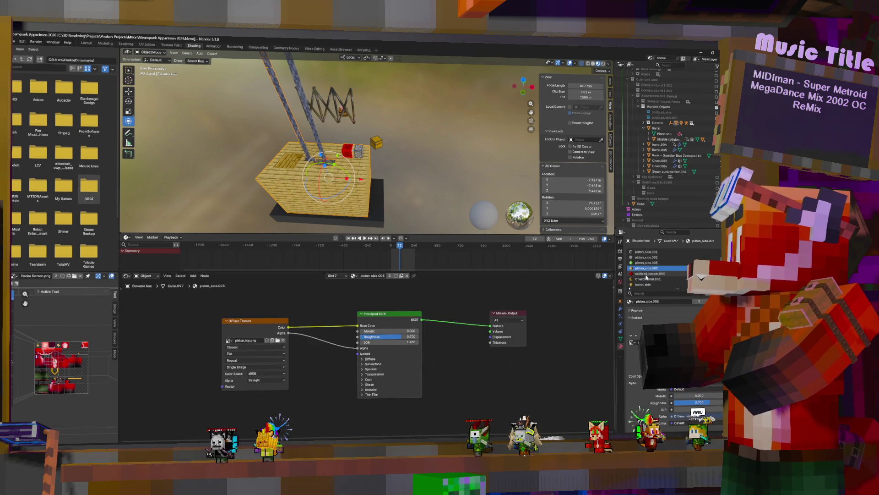
click(648, 274)
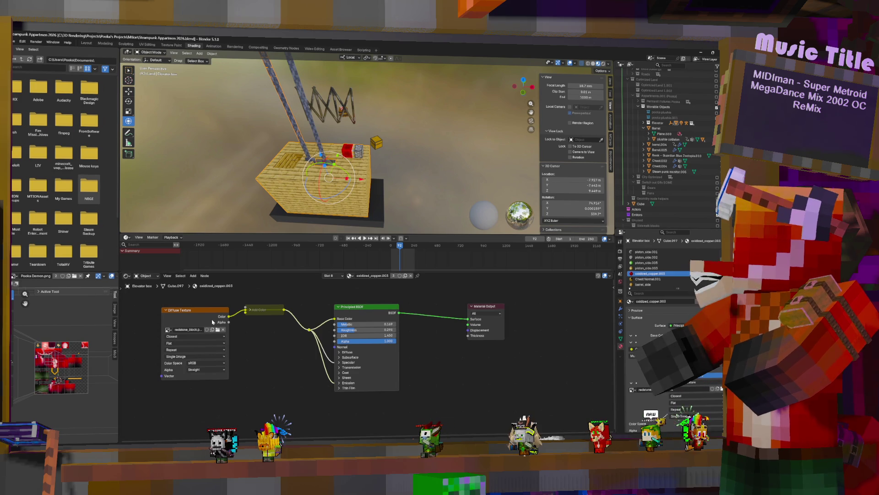
alt+drag(259, 309, 269, 299)
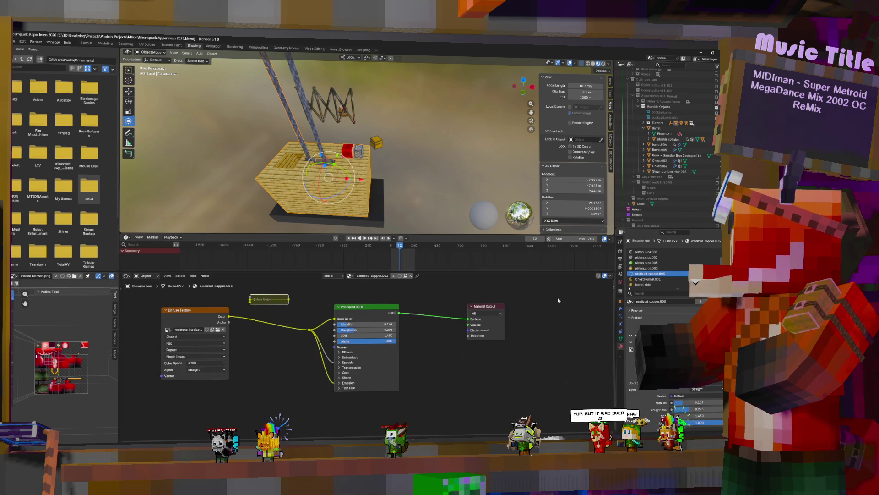
Place Chest Normal.001's Greater Than node on the Alpha link, then detach barrel_side's Greater Than node.
click(647, 279)
key(g)
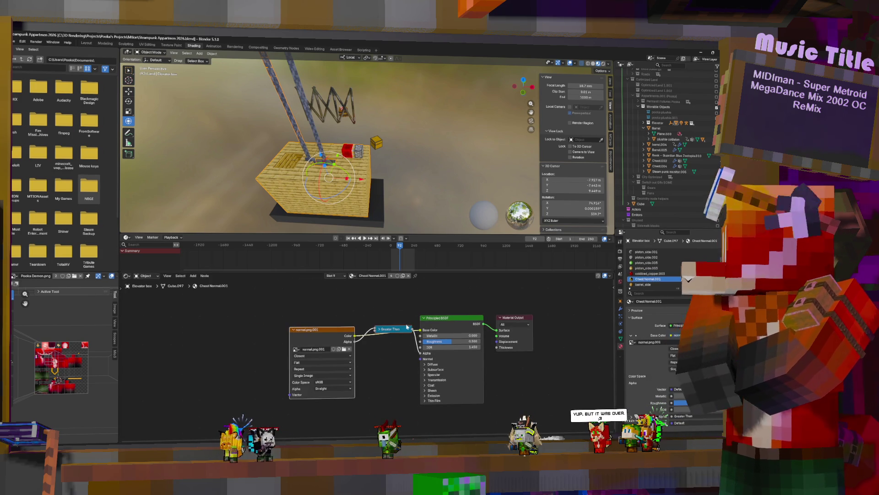
click(391, 413)
click(643, 285)
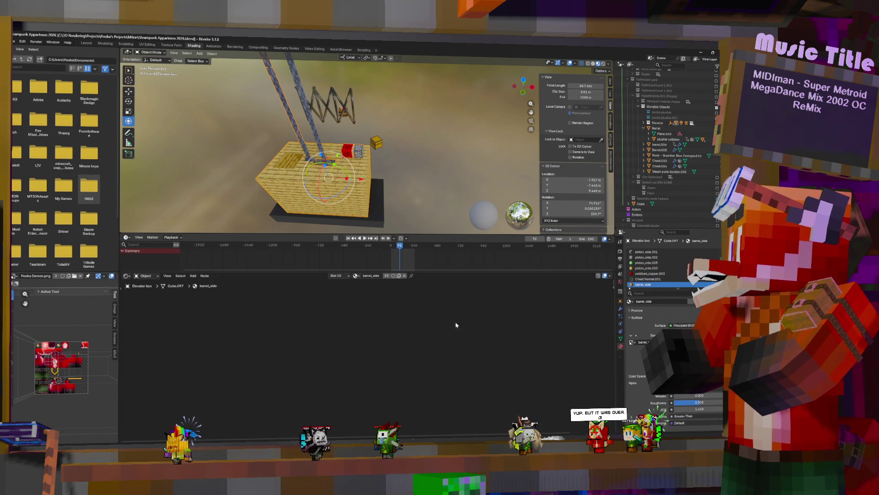
scroll(389, 356, up, 5)
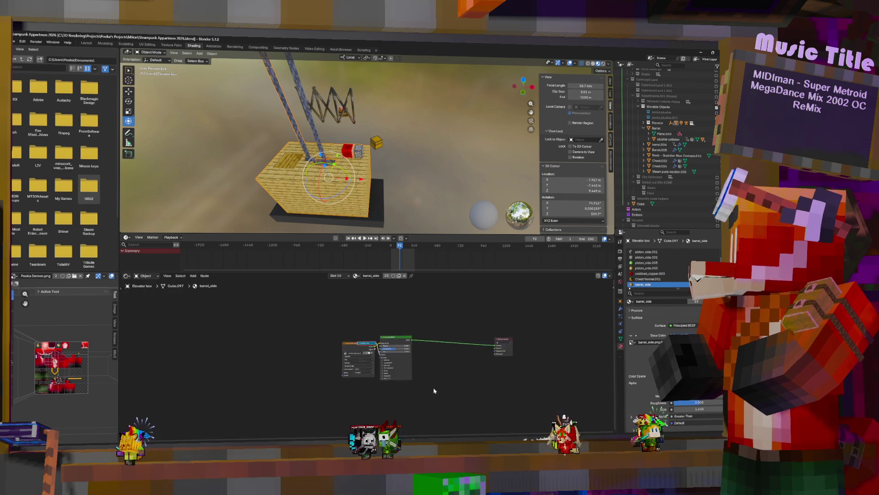
scroll(388, 356, up, 2)
key(g)
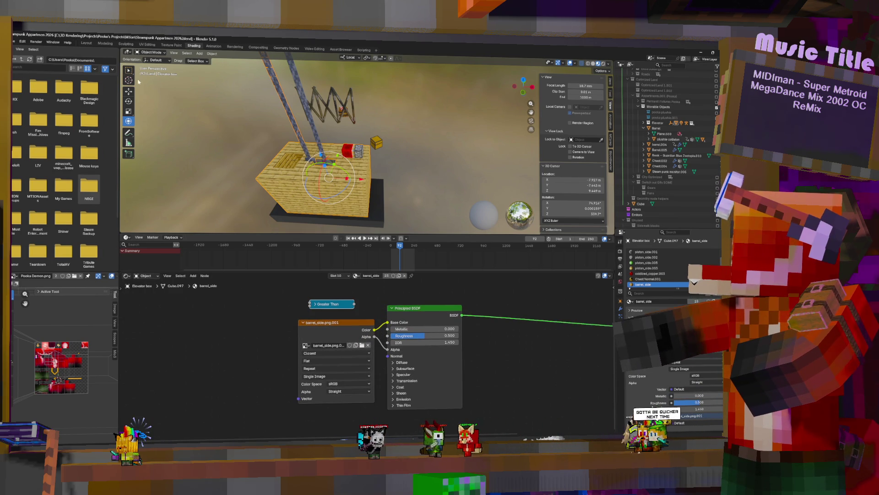
Export the elevator box as an FBX (.fbx) file into the Objects folder.
click(13, 42)
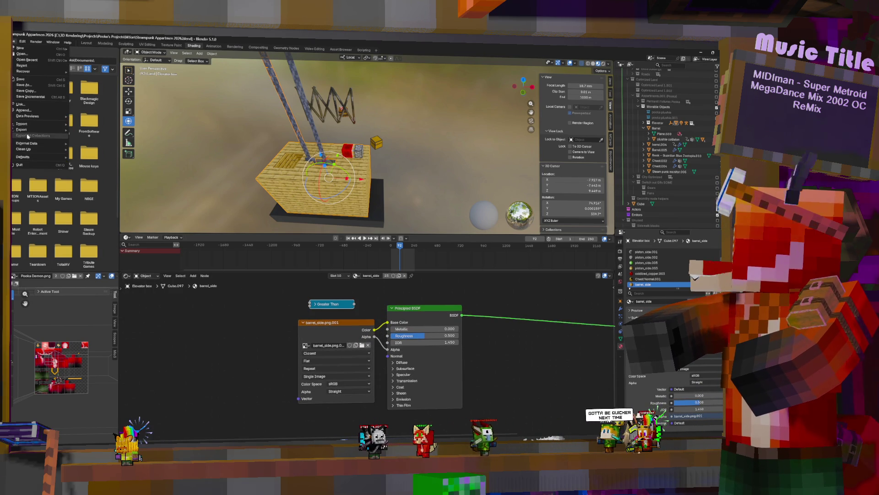
mouse_move(22, 129)
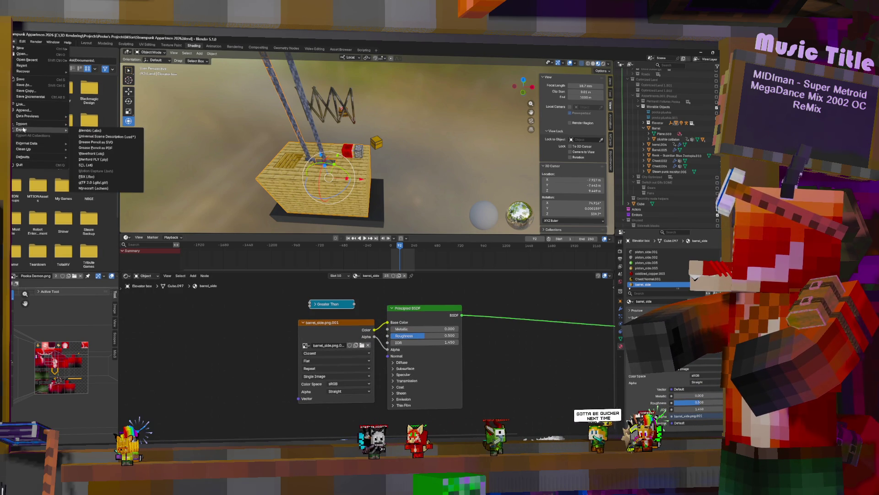
click(87, 176)
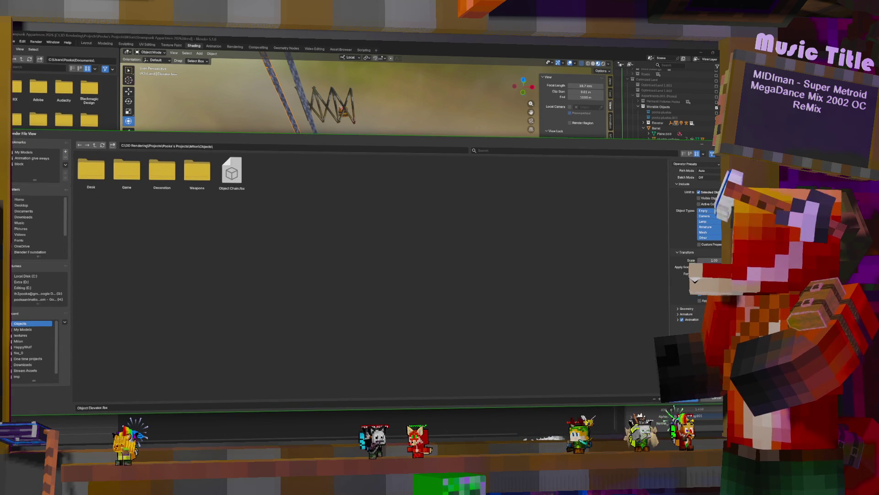
key(Return)
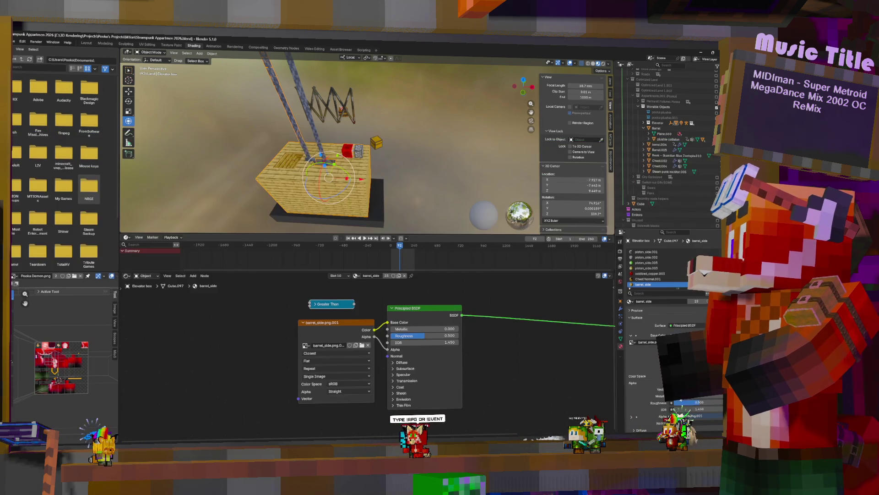
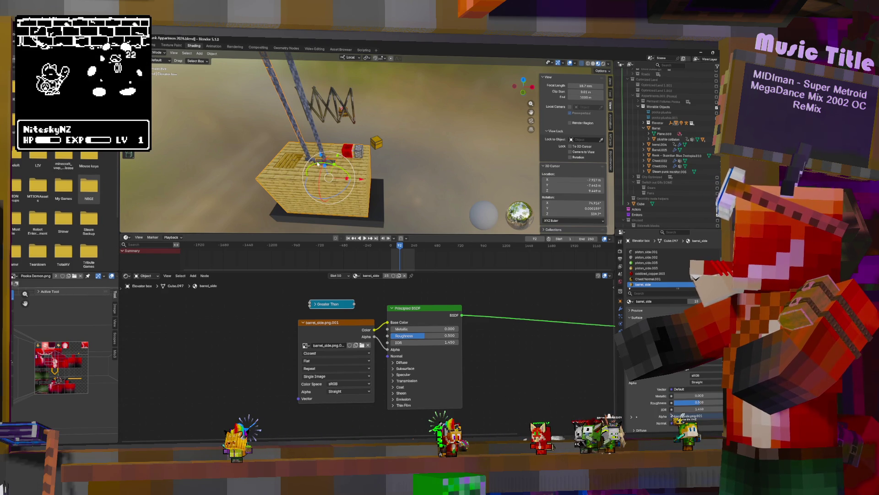
Select the Elevator box and orbit to a side view of it.
click(316, 161)
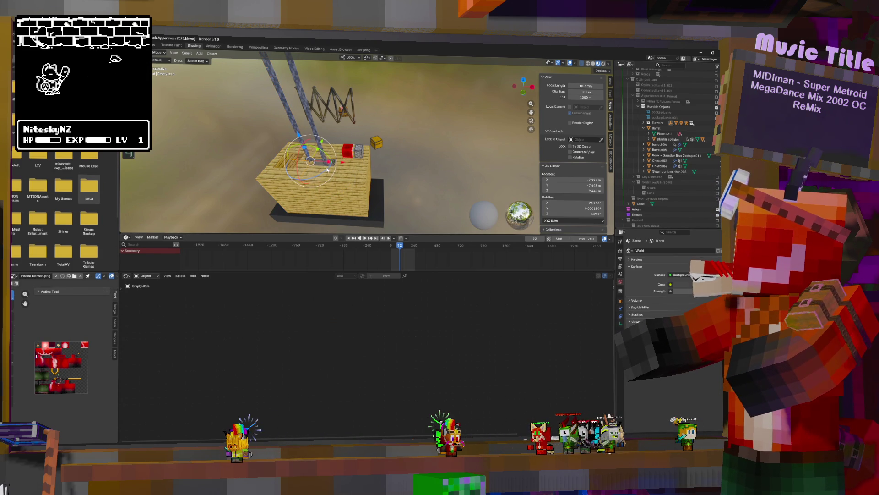
key(alt+a)
middle_drag(328, 170, 356, 174)
click(356, 173)
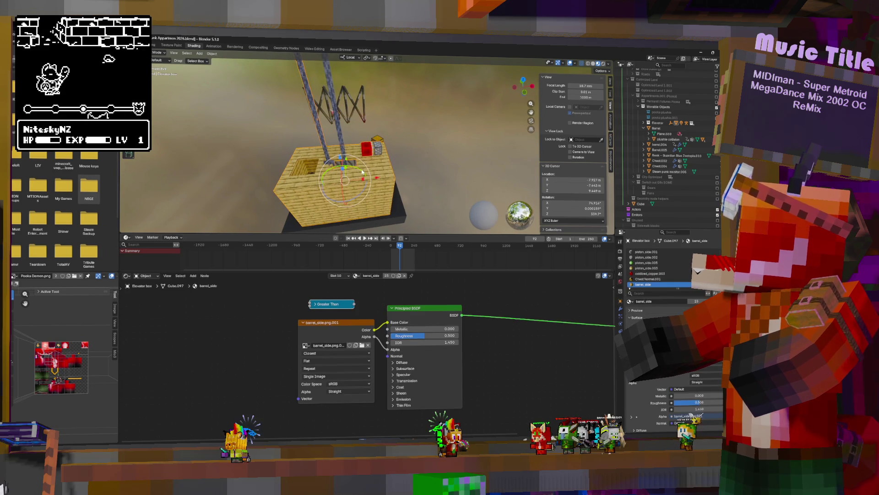
key(g)
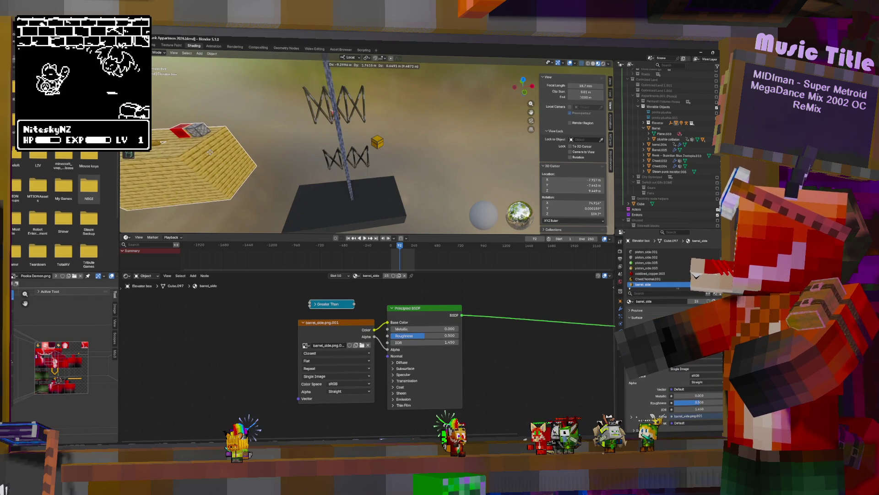
key(Escape)
mouse_move(210, 151)
middle_down()
mouse_move(434, 202)
mouse_move(425, 183)
mouse_move(439, 183)
middle_up()
In Edit Mode, select the connected oak-plank geometry of the elevator box.
key(Tab)
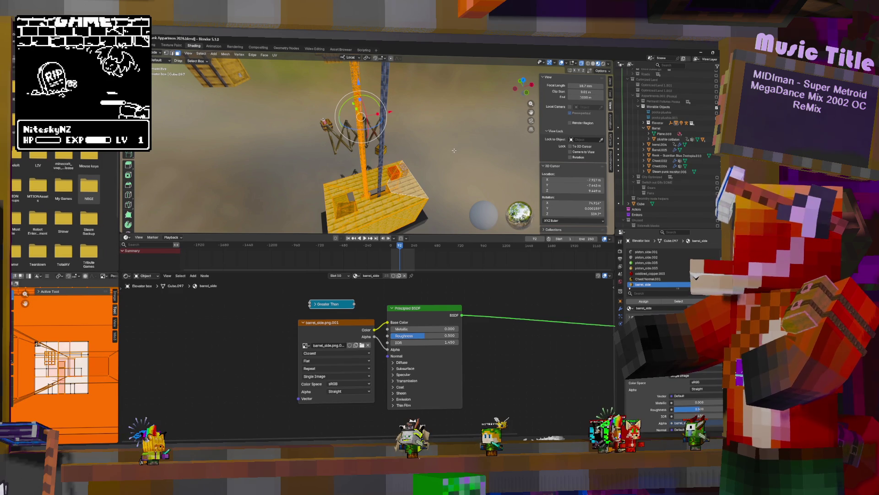
key(Tab)
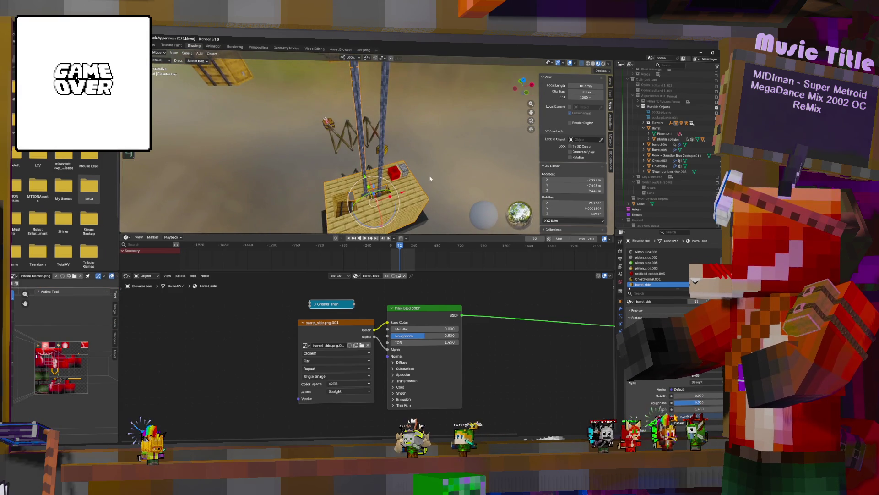
key(Tab)
key(a)
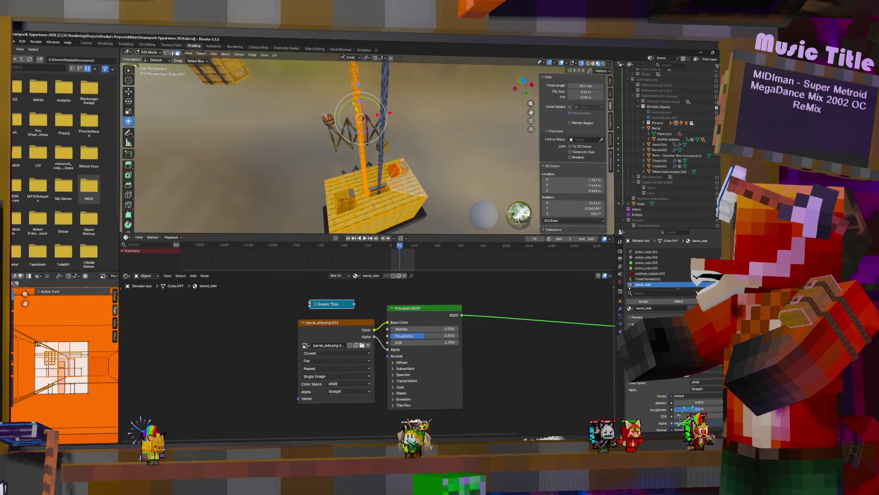
click(403, 182)
key(ctrl+l)
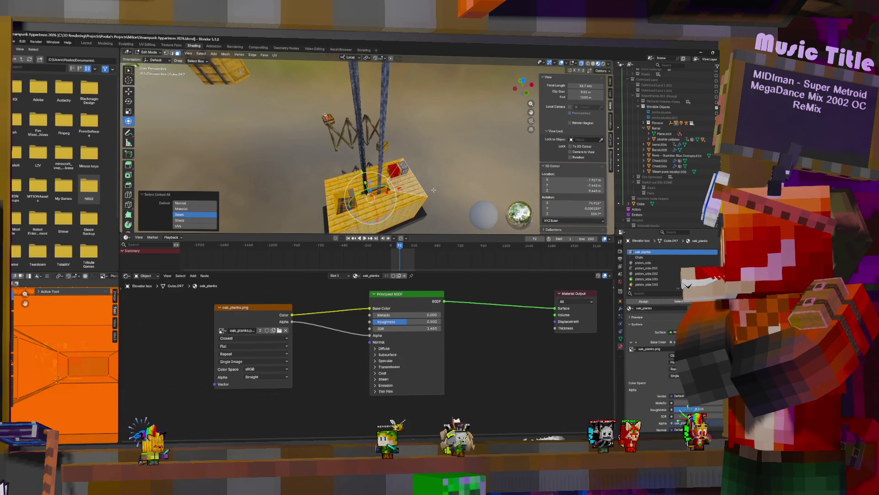
click(419, 206)
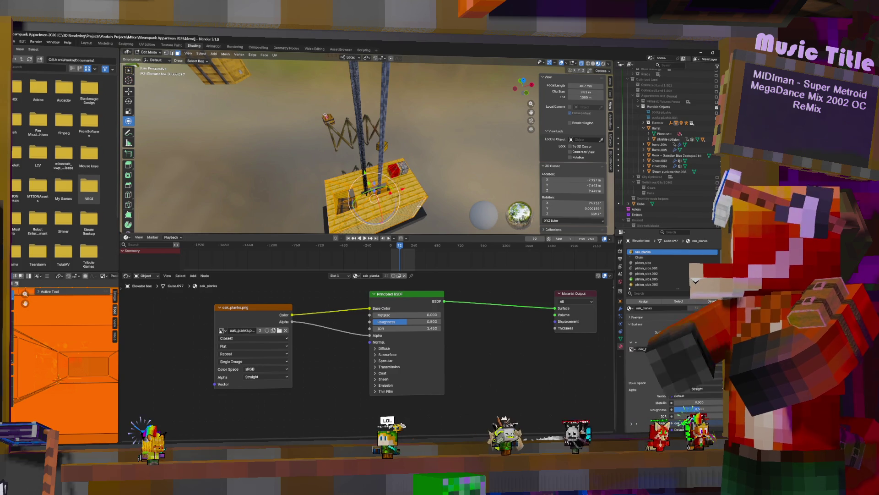
key(ctrl+l)
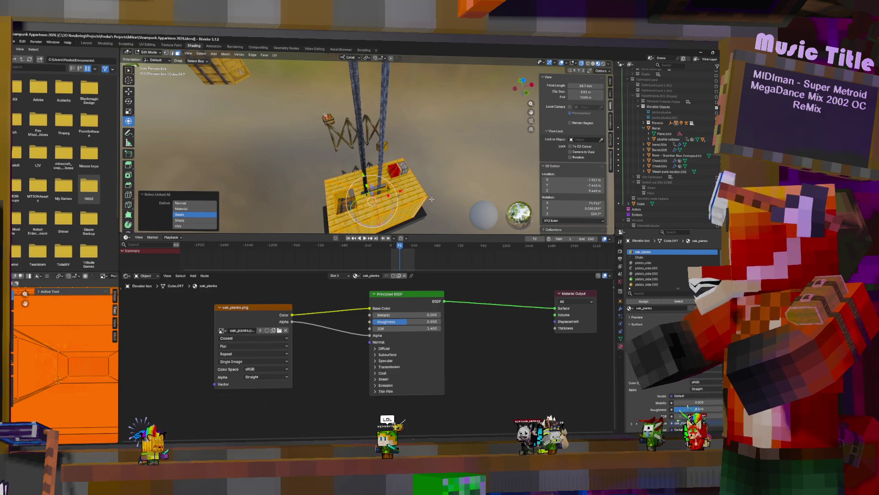
Separate the selected planks into their own object and select the new piece.
key(p)
click(426, 202)
key(Tab)
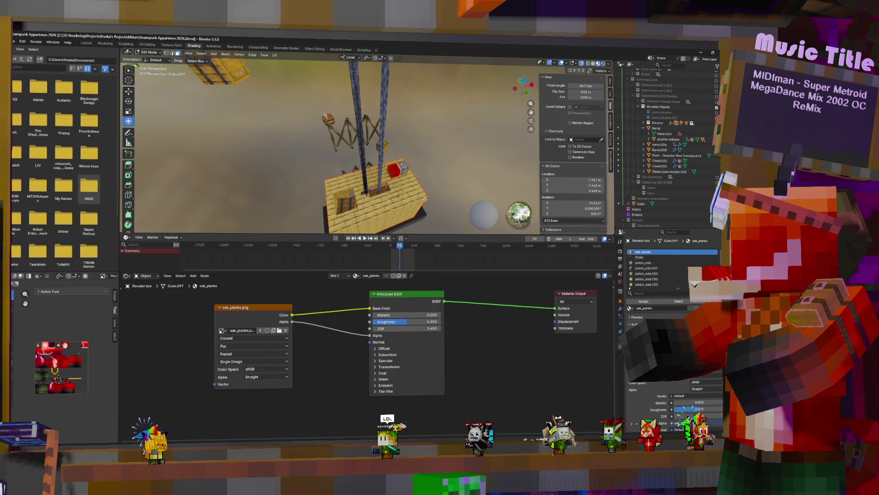
click(362, 170)
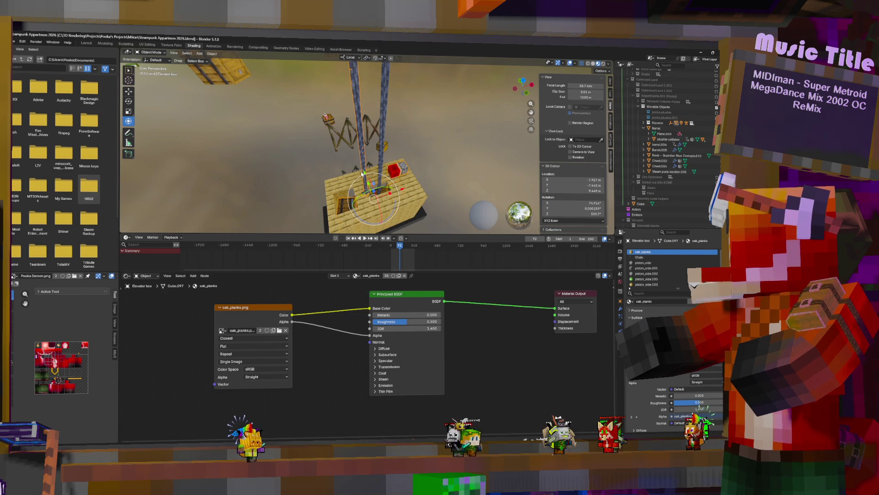
key(F3)
key(Escape)
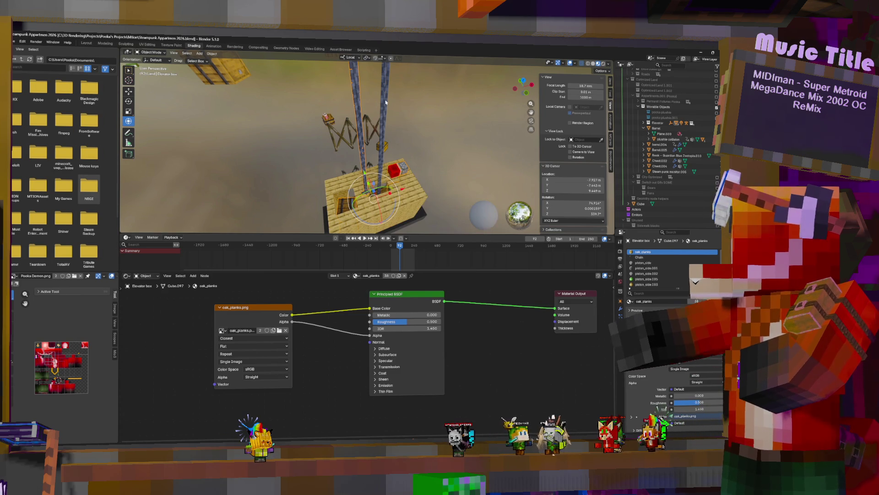
click(15, 42)
Export the scene as an FBX file.
mouse_move(41, 129)
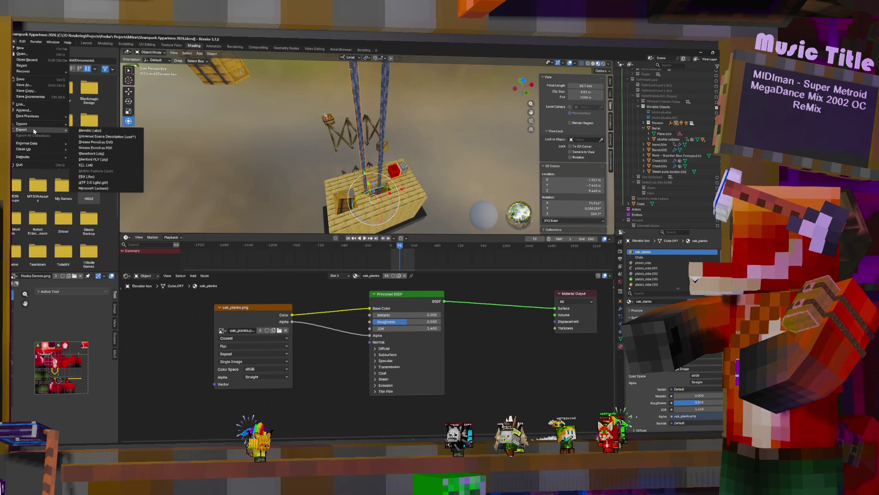
click(85, 177)
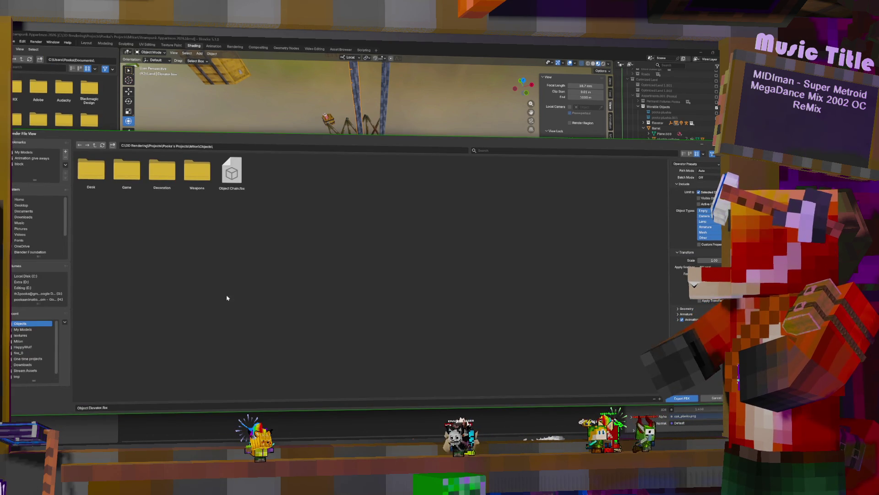
click(682, 401)
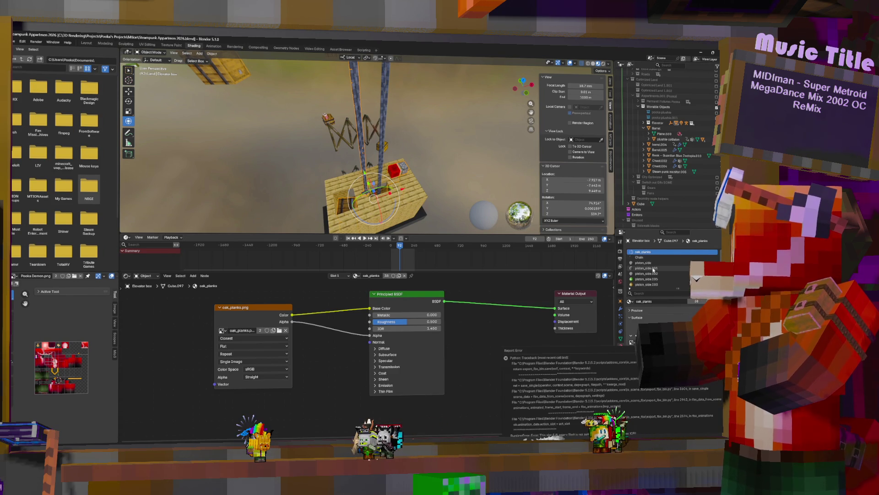
Export the separated elevator piece as Object Elevator.fbx.
click(420, 197)
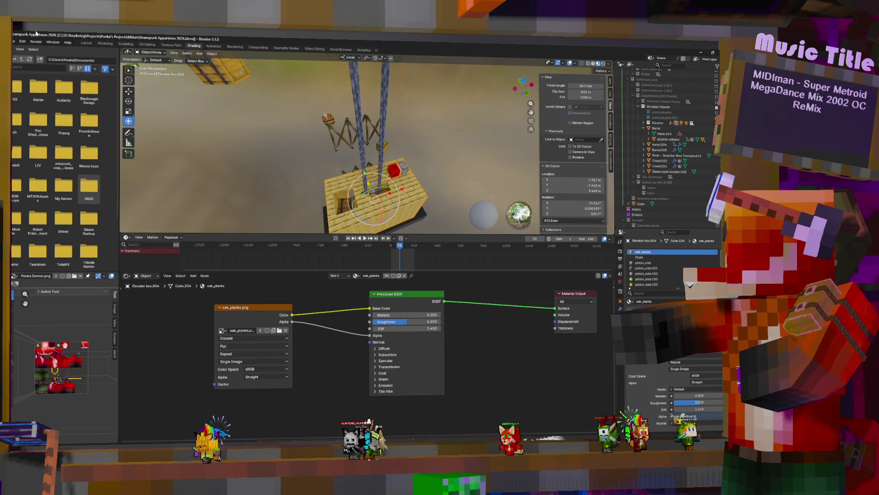
click(14, 41)
mouse_move(46, 130)
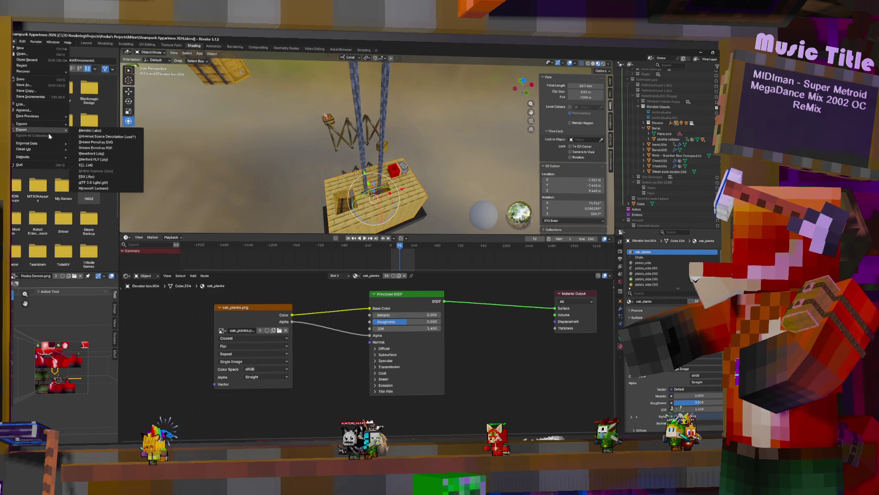
click(86, 176)
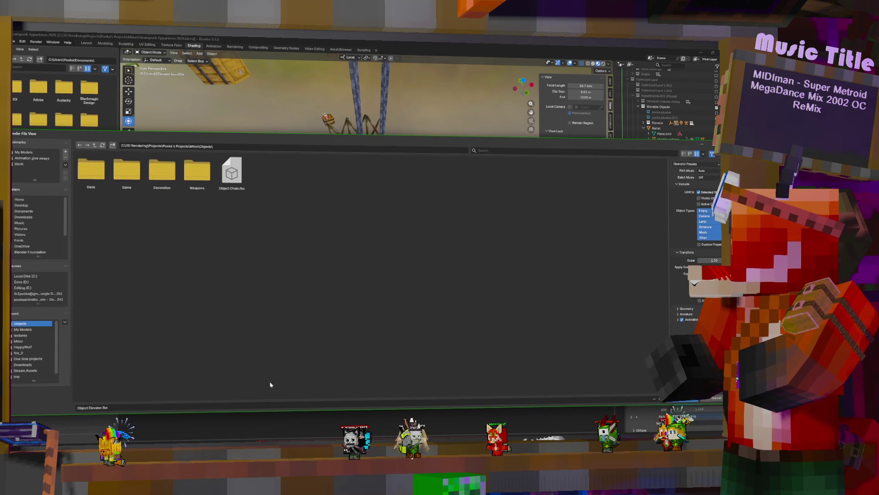
click(692, 401)
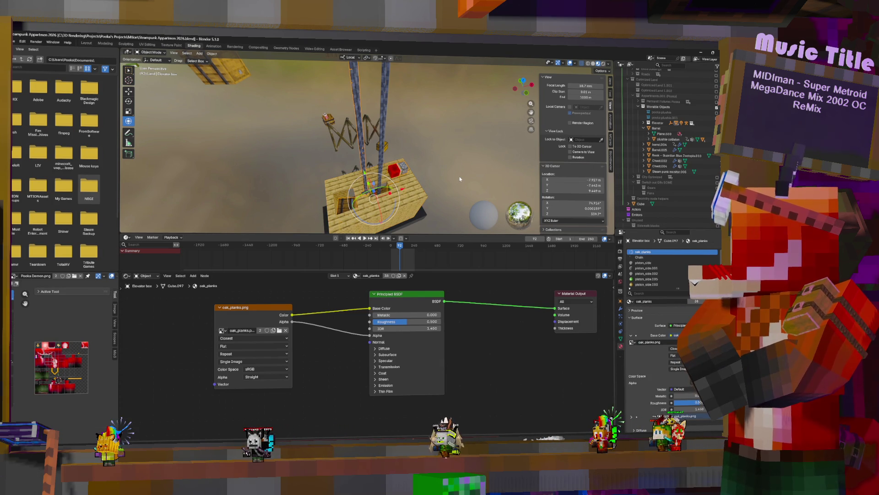
Undo the separation, re-enter Edit Mode, and show the box's Object Data vertex groups and shape keys.
key(ctrl+z)
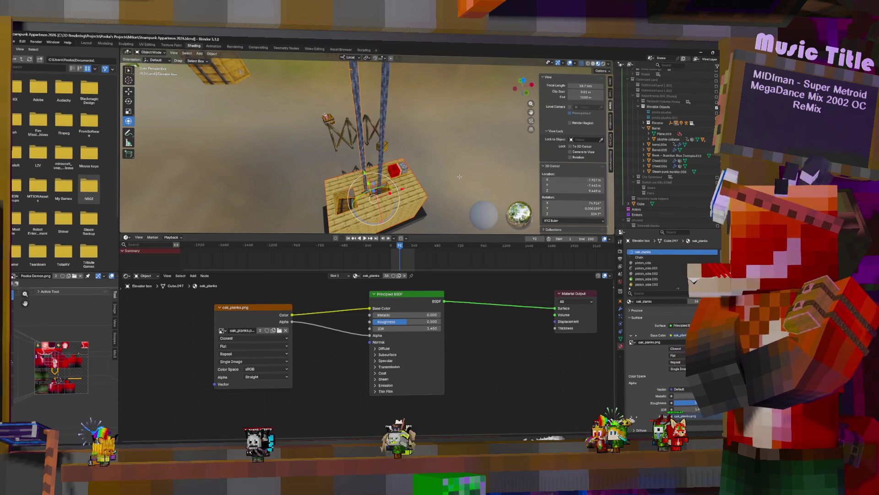
key(Tab)
key(Tab)
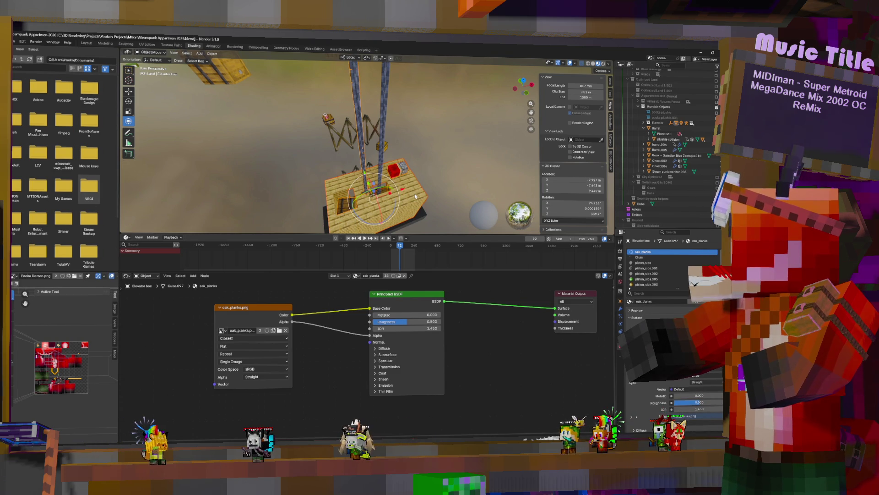
key(Tab)
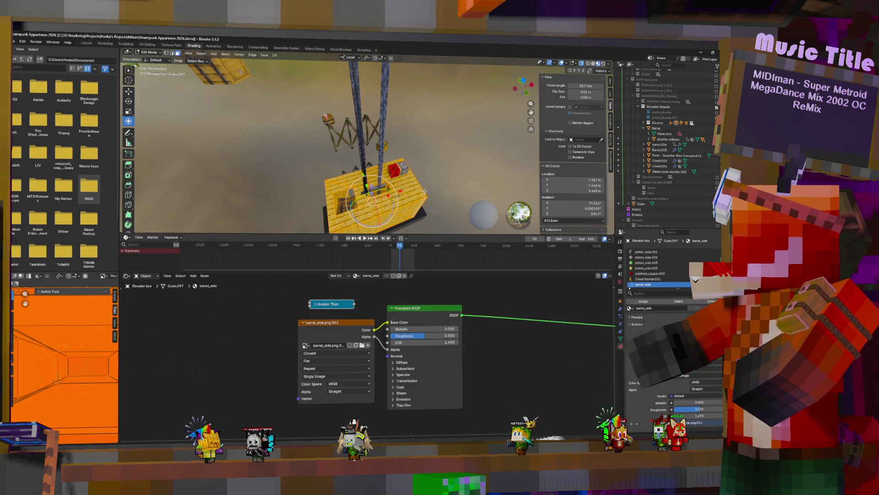
key(Tab)
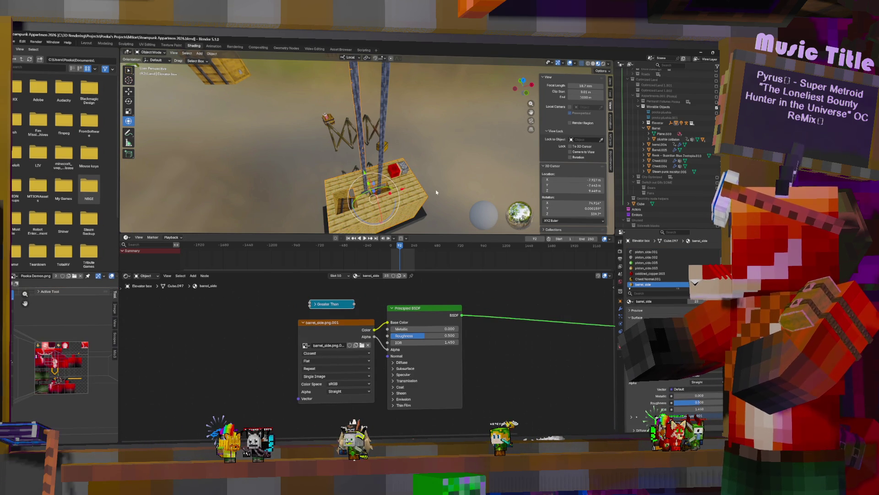
middle_drag(437, 192, 441, 178)
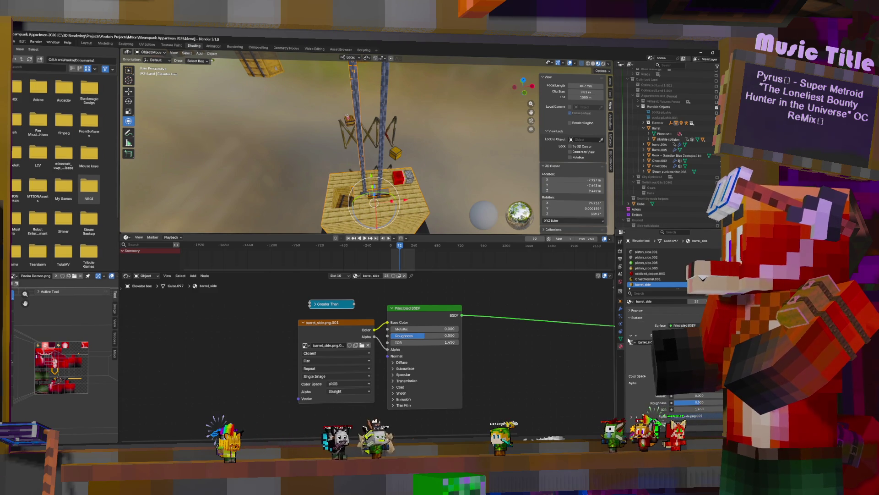
click(621, 339)
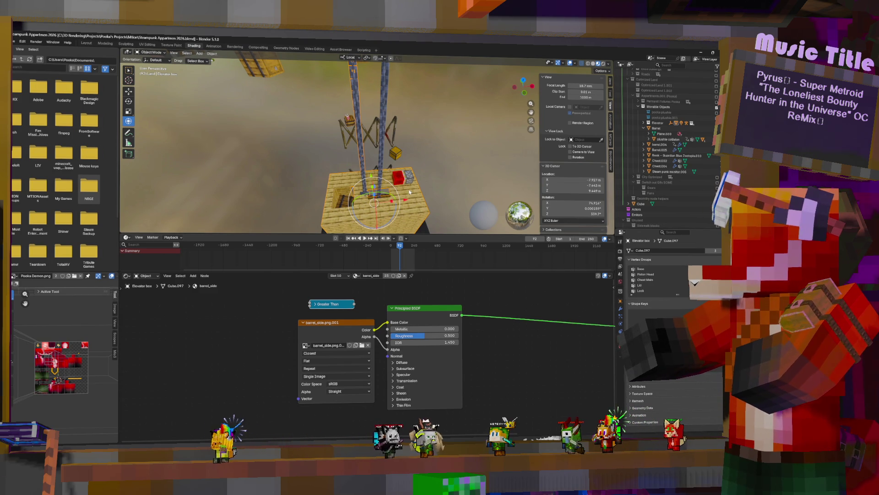
mouse_move(410, 193)
middle_down()
mouse_move(434, 168)
mouse_move(180, 182)
mouse_move(461, 195)
middle_up()
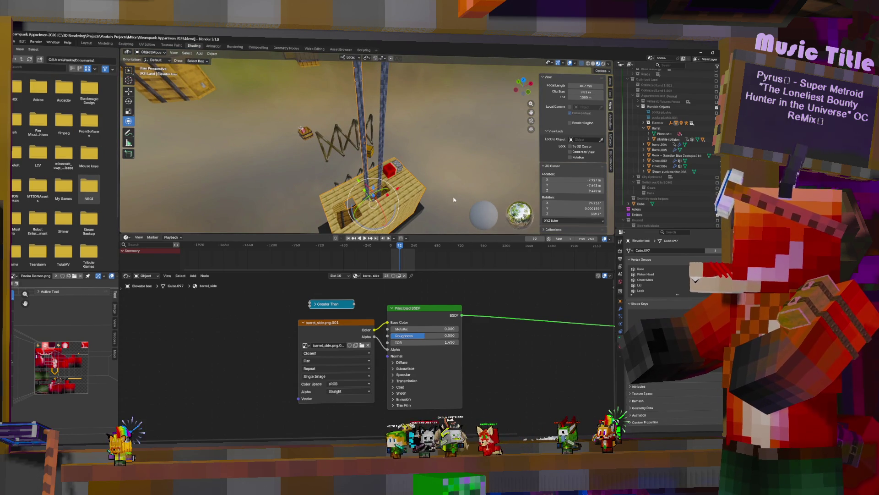
key(F3)
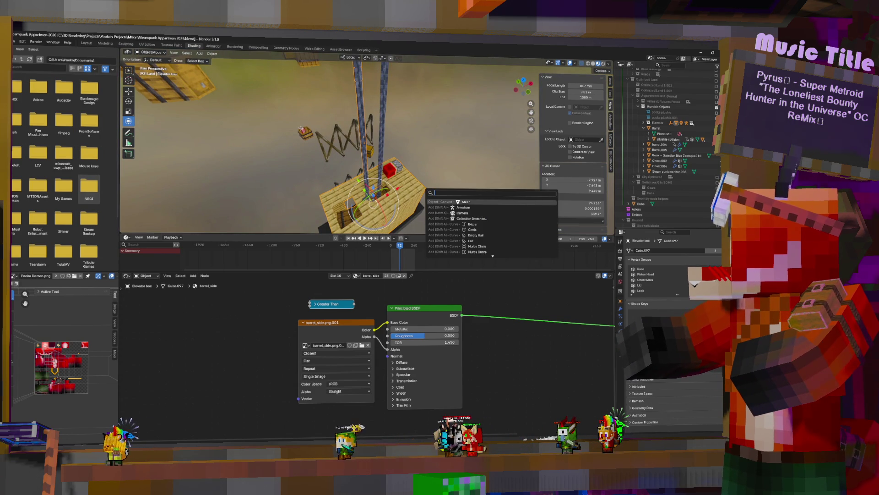
Open a recent file, saving the modified image when prompted.
click(14, 41)
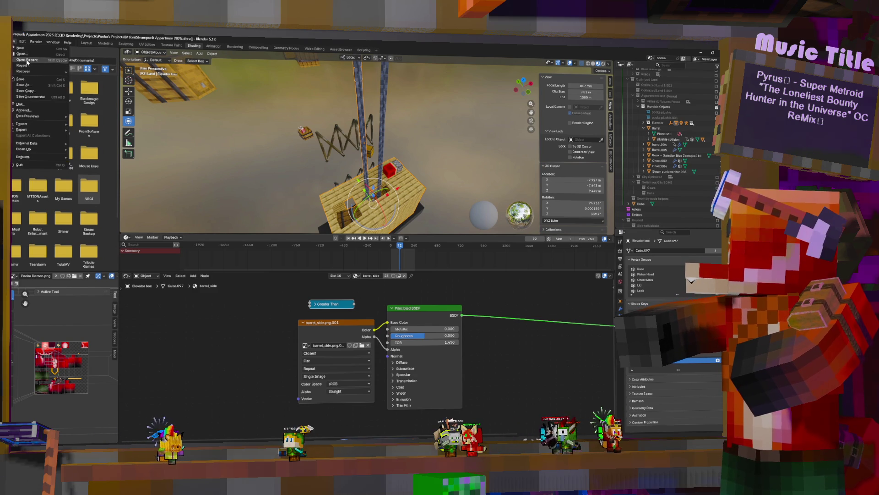
mouse_move(27, 62)
click(105, 62)
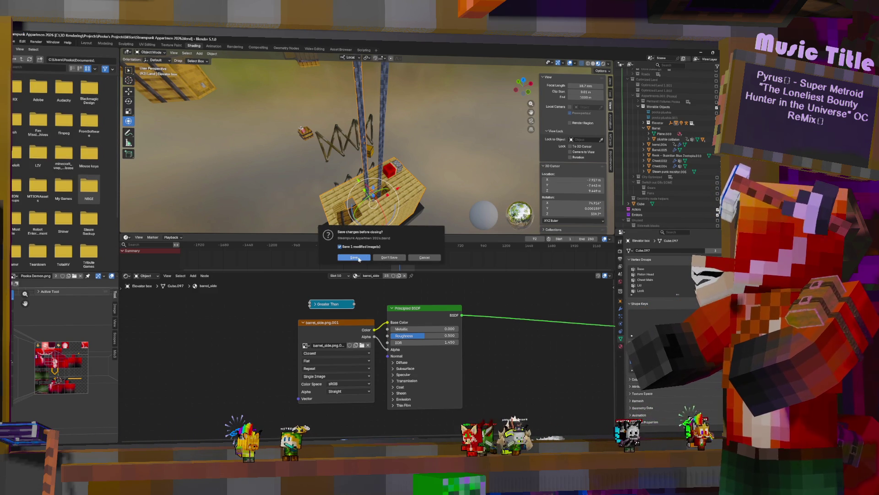
click(356, 257)
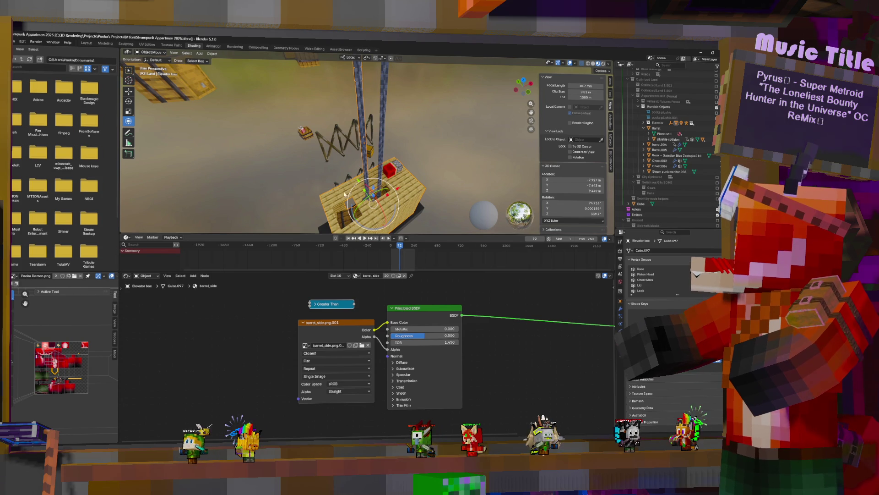
middle_drag(381, 176, 388, 160)
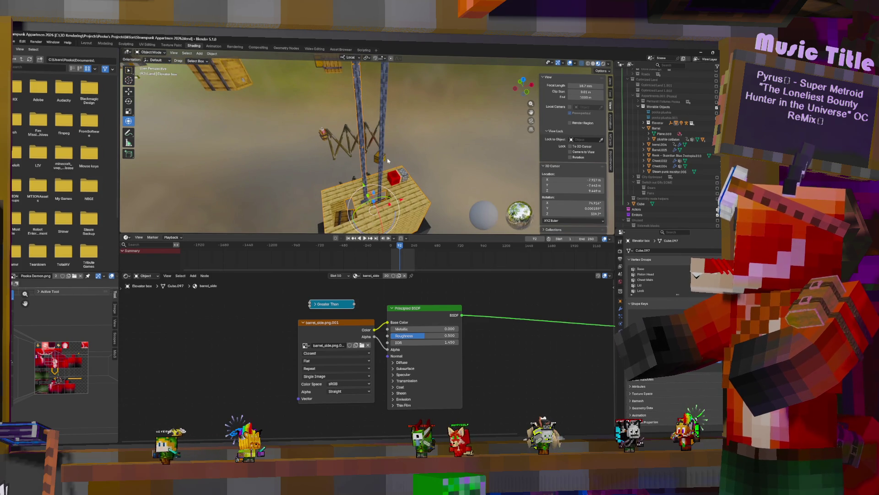
Select the fox model to show its Skin material.
click(14, 42)
mouse_move(28, 143)
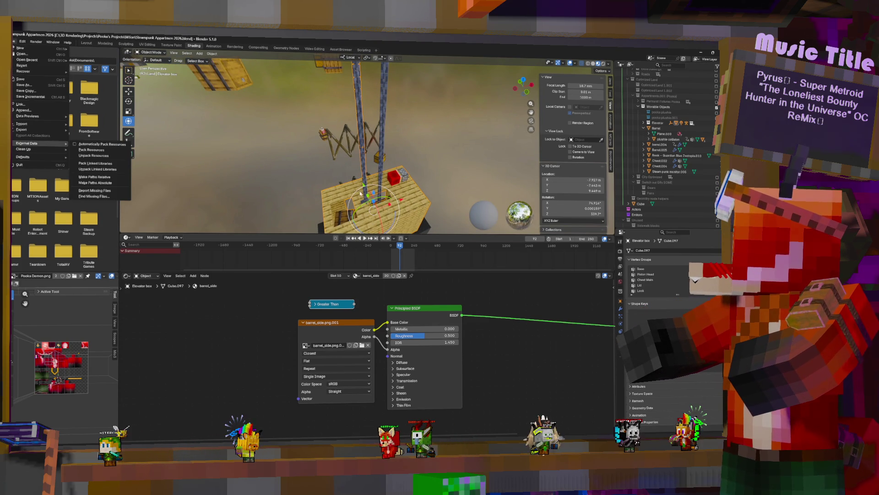
key(Escape)
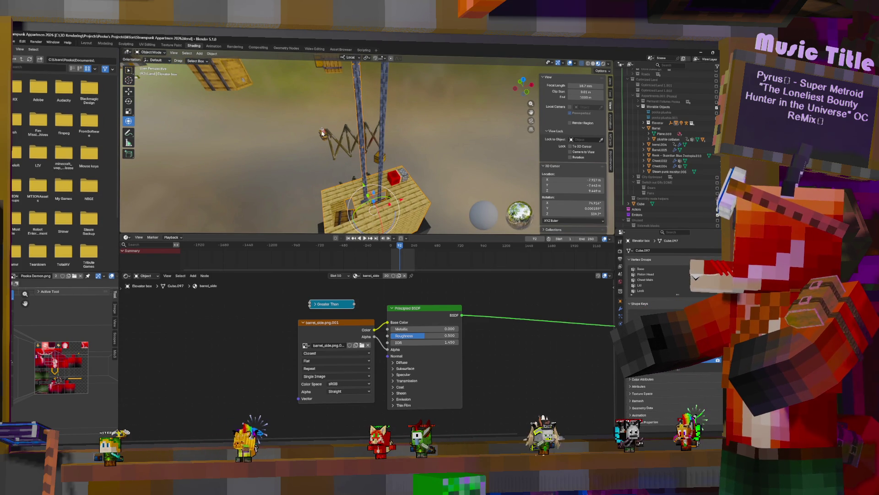
click(323, 132)
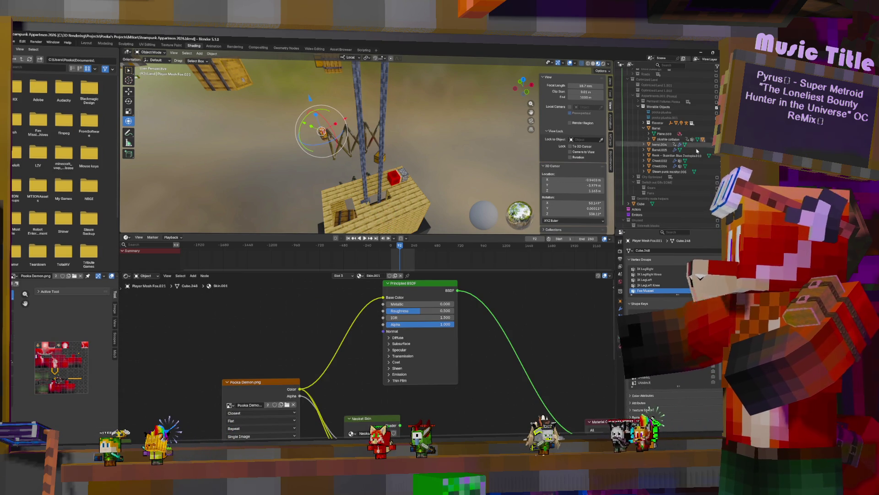
Remove the fox's unused material slots, keeping Skin.001 and Material.014, and start an FBX export.
click(621, 346)
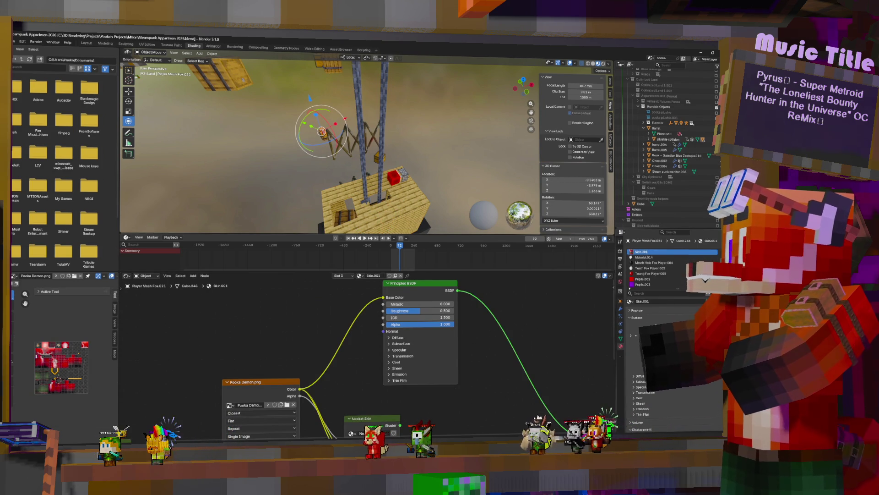
click(695, 285)
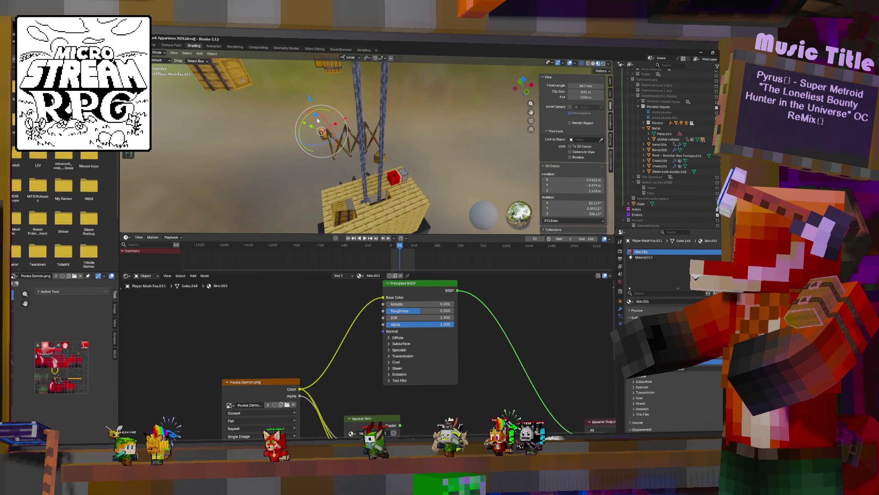
click(21, 39)
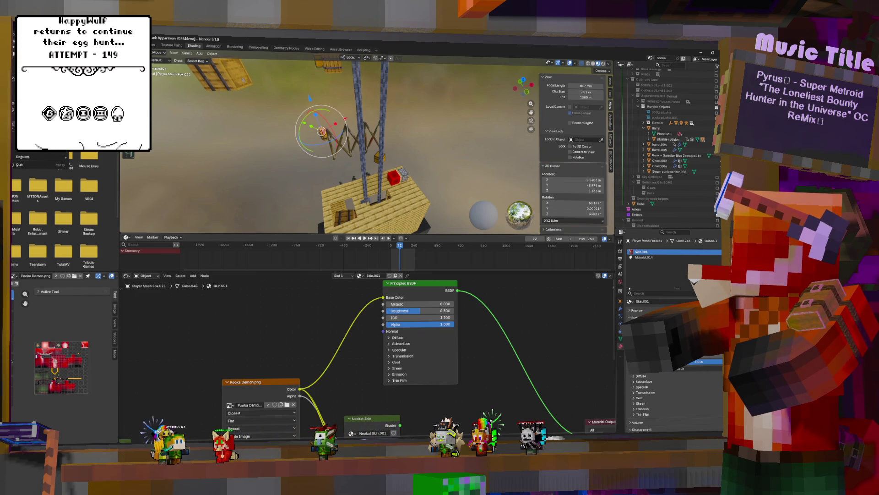
mouse_move(41, 140)
click(87, 177)
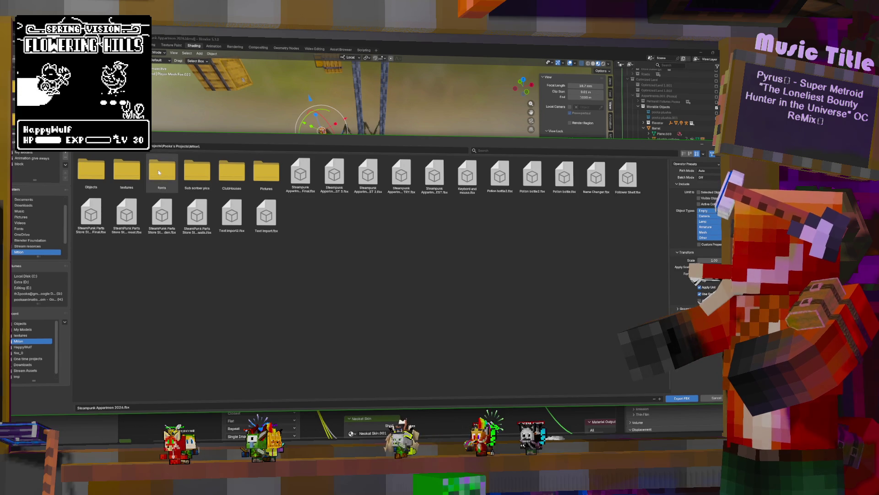
Export the fox model as Object Pooka Plush.fbx into the Objects folder.
double_click(89, 173)
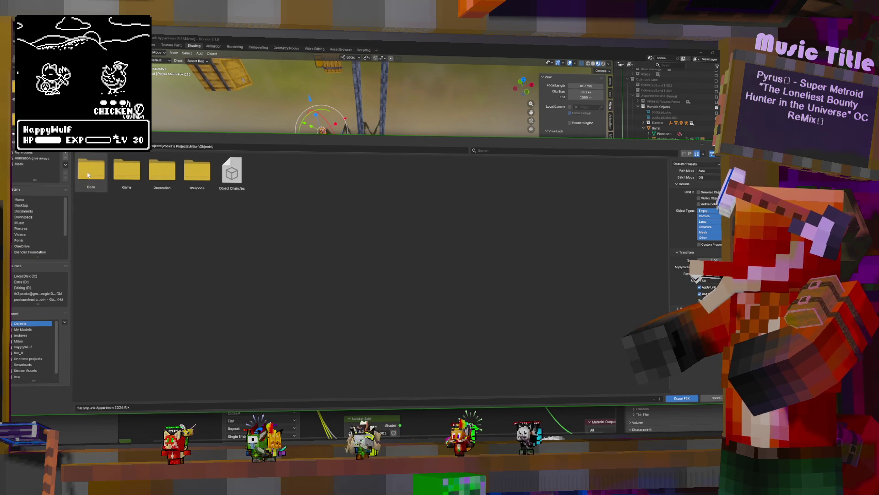
click(96, 406)
text(Object Pooka Plush)
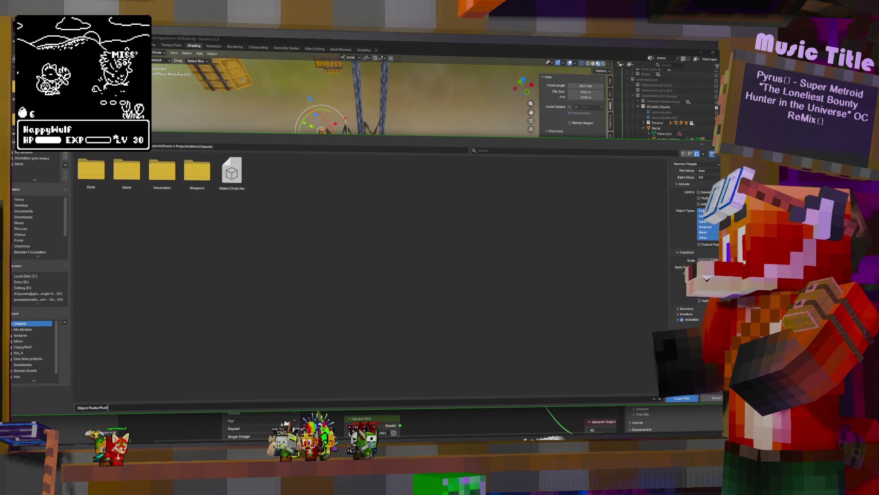
click(694, 397)
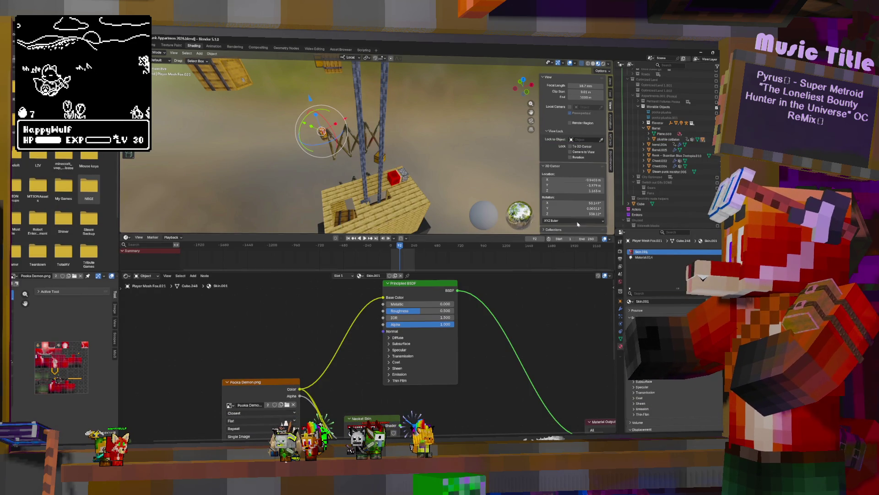
click(323, 137)
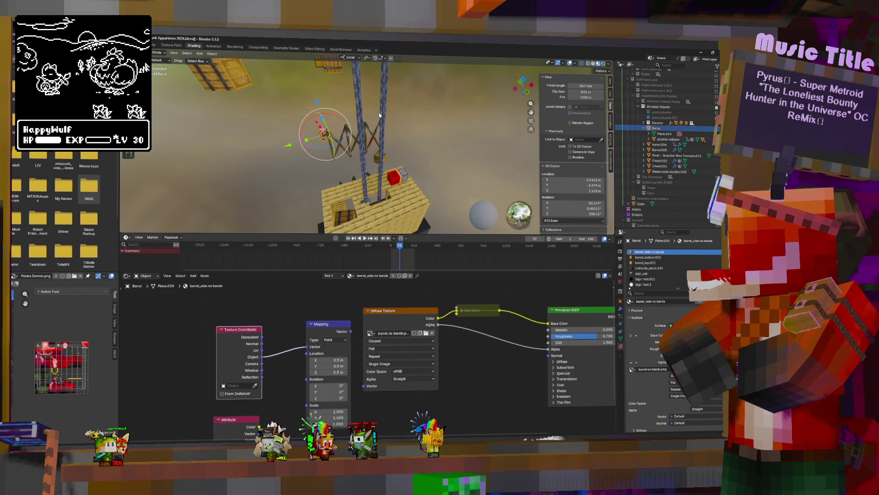
Export the barrel with the sign as Object Barrel with sign.fbx.
key(F3)
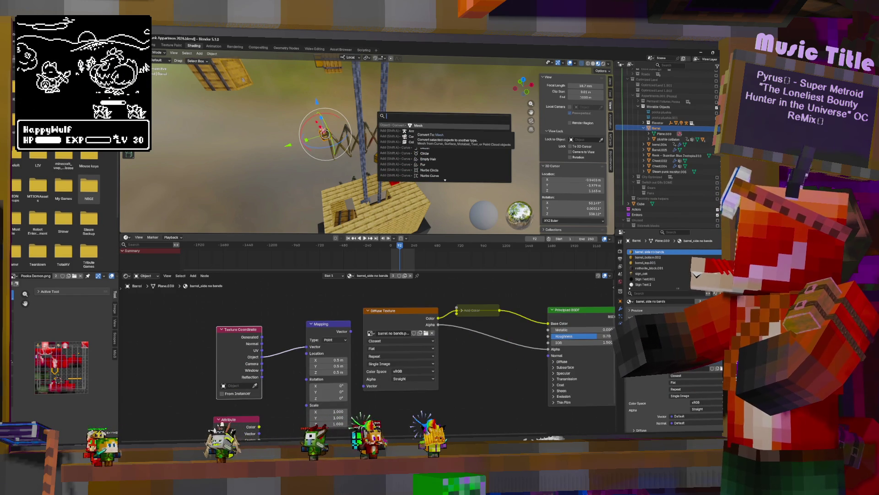
key(Escape)
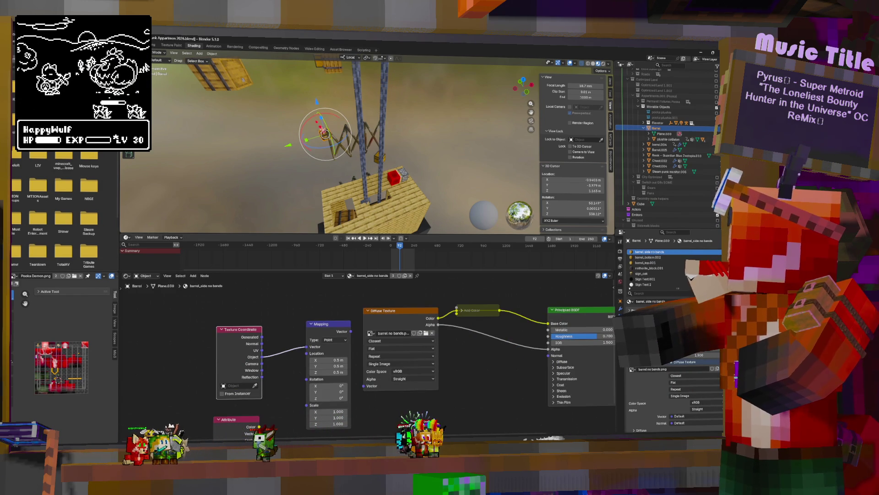
mouse_move(42, 150)
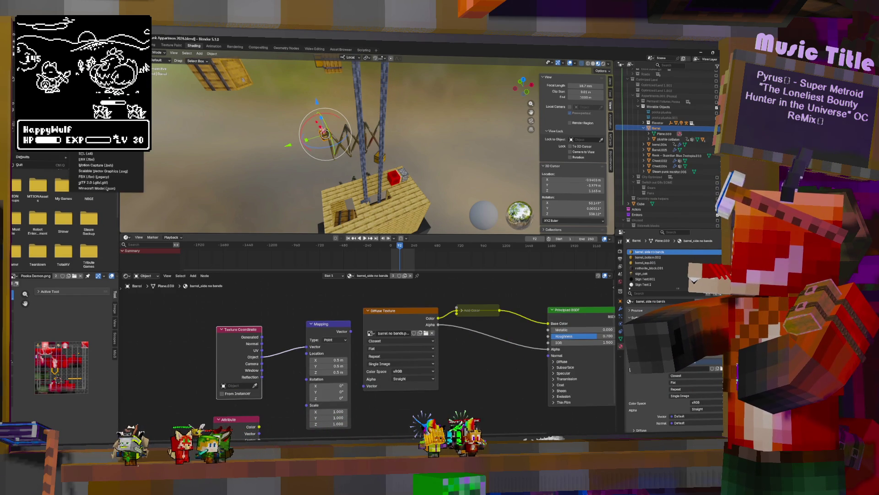
click(95, 176)
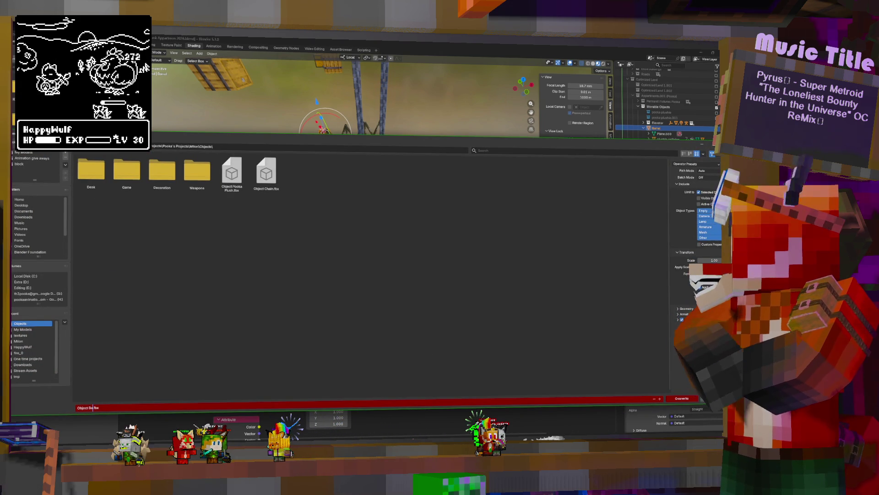
text(rrel with )
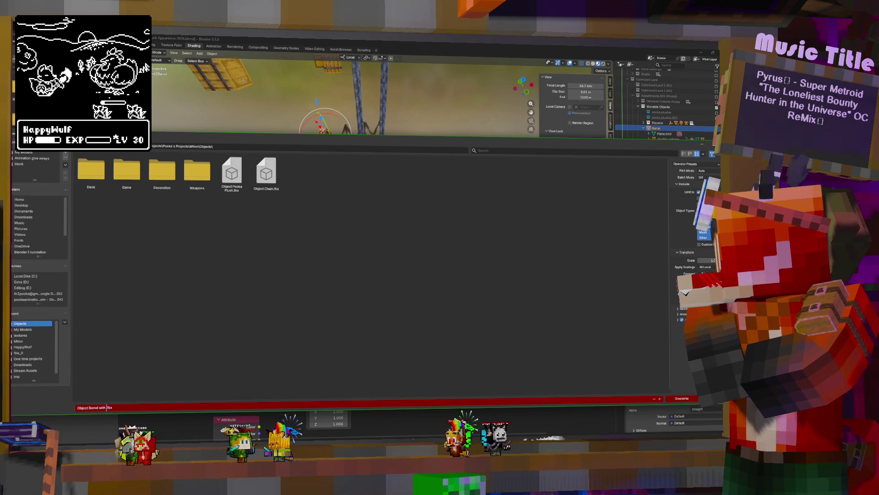
text(sign)
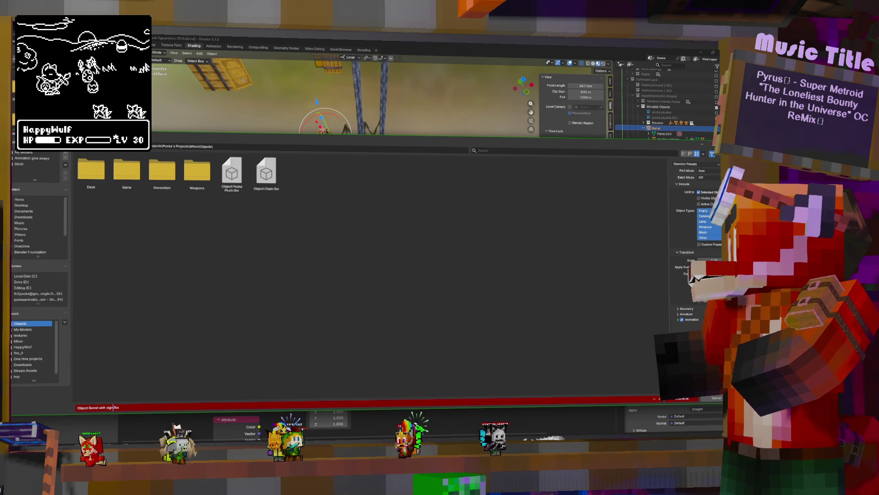
key(Return)
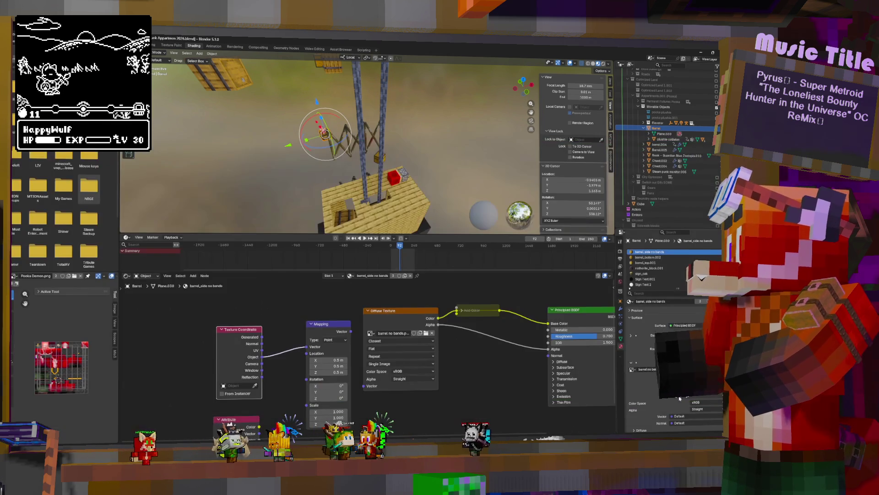
Select the steampunk monitor object.
middle_drag(305, 78, 316, 92)
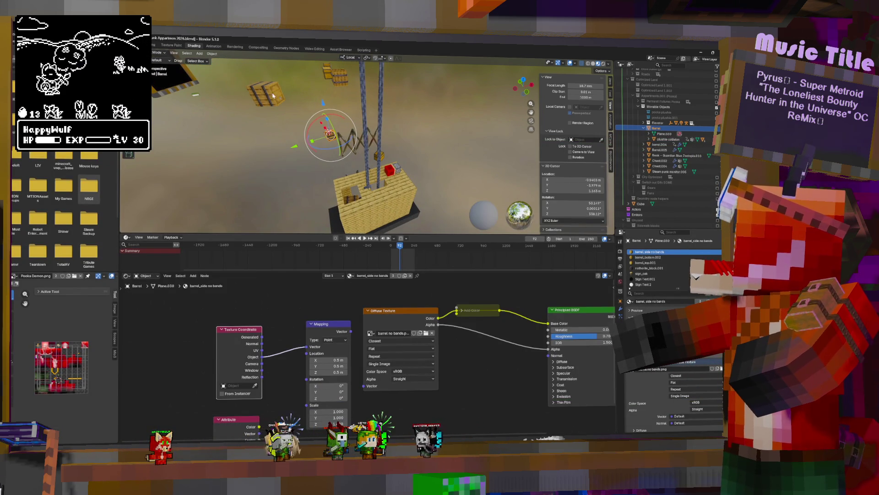
click(268, 90)
key(F3)
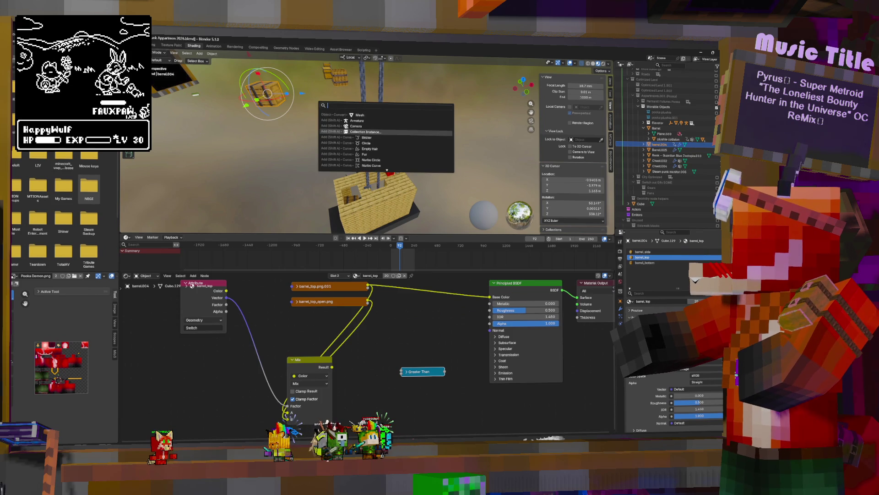
key(Down)
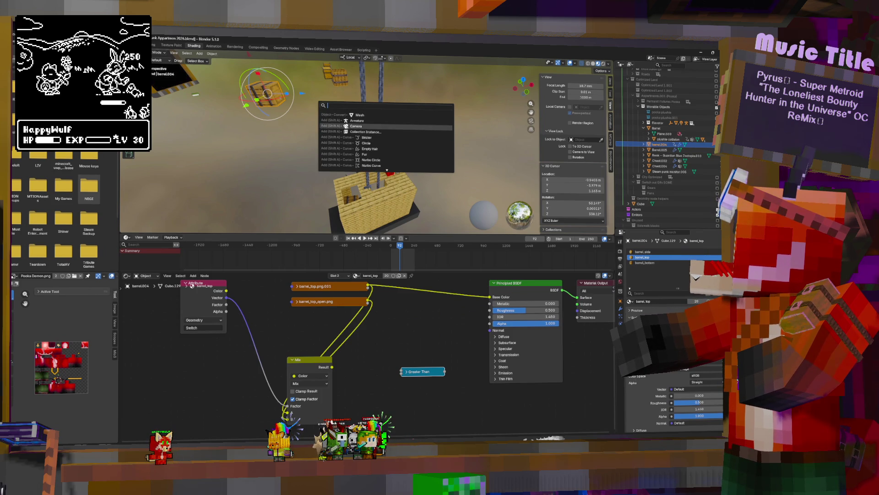
click(169, 82)
key(F3)
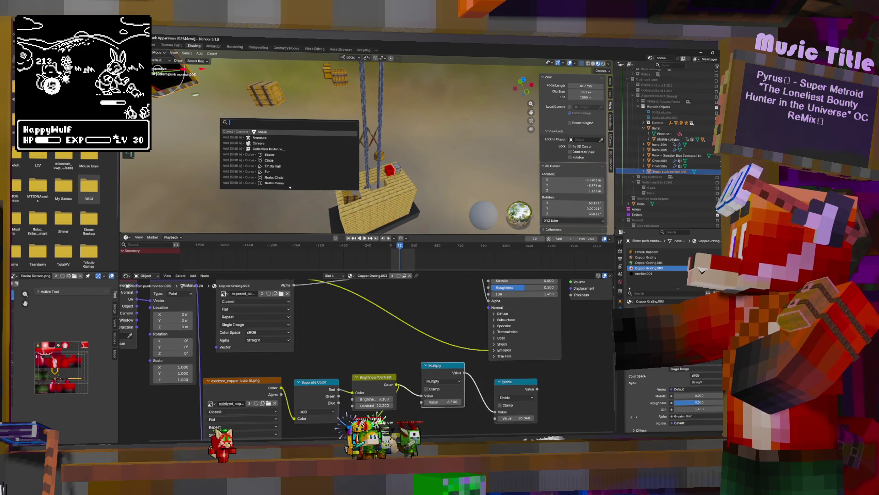
click(609, 64)
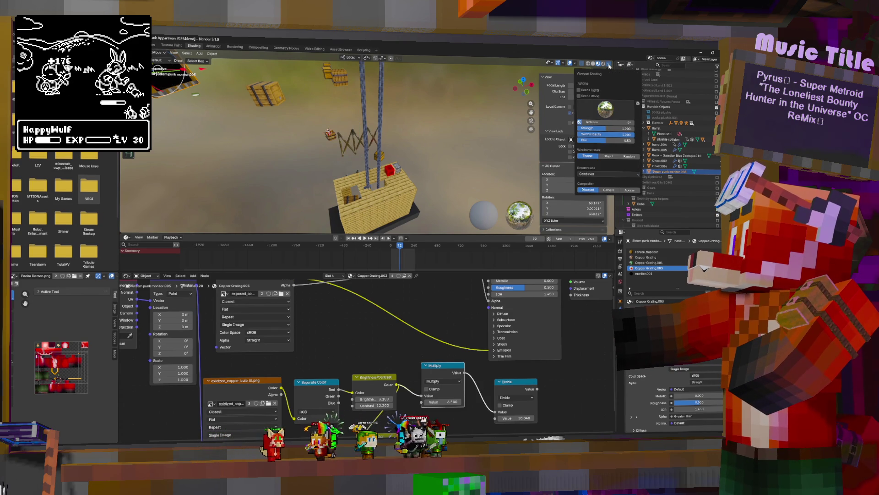
click(609, 66)
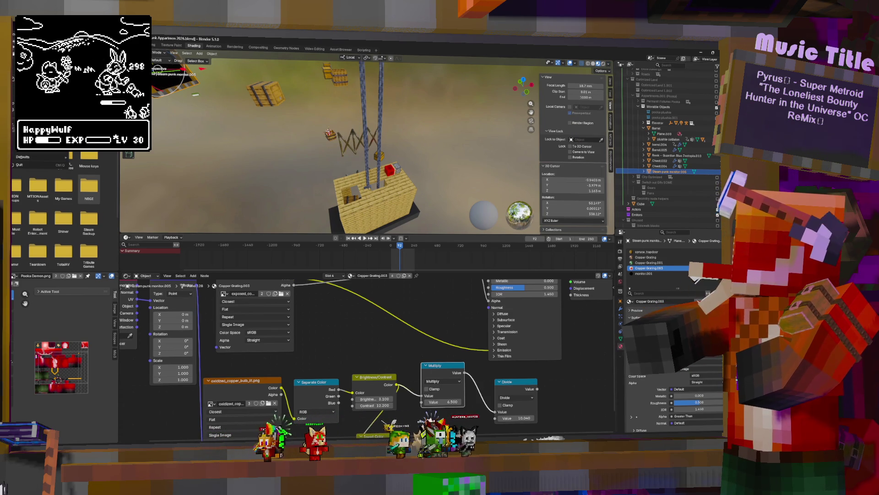
Export the monitor as Object Monitor.fbx into the Objects folder.
mouse_move(55, 150)
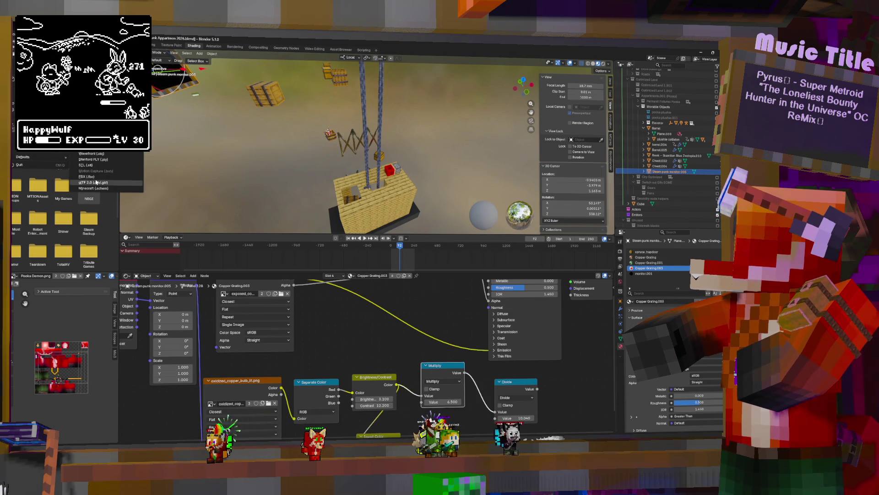
click(87, 176)
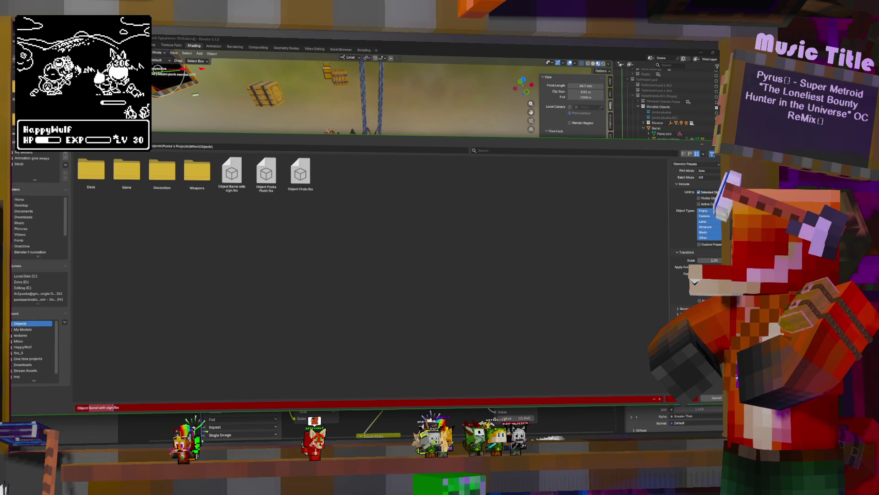
text(Mon)
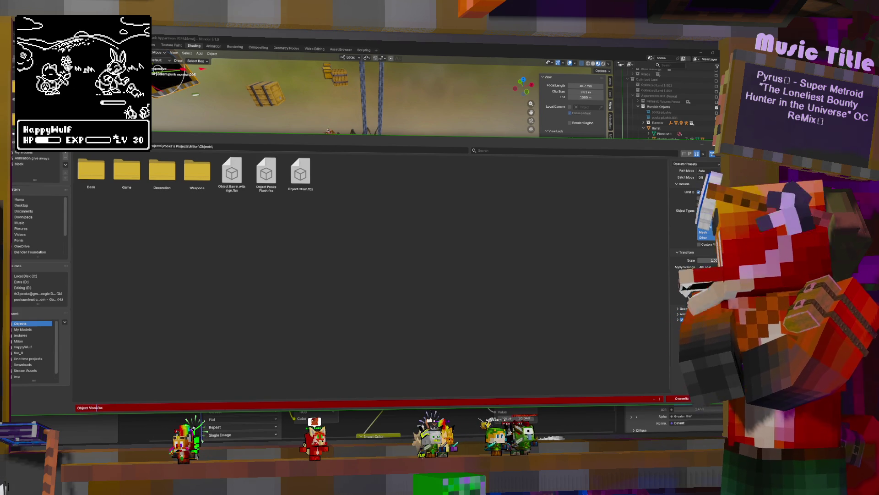
text(itor)
key(Return)
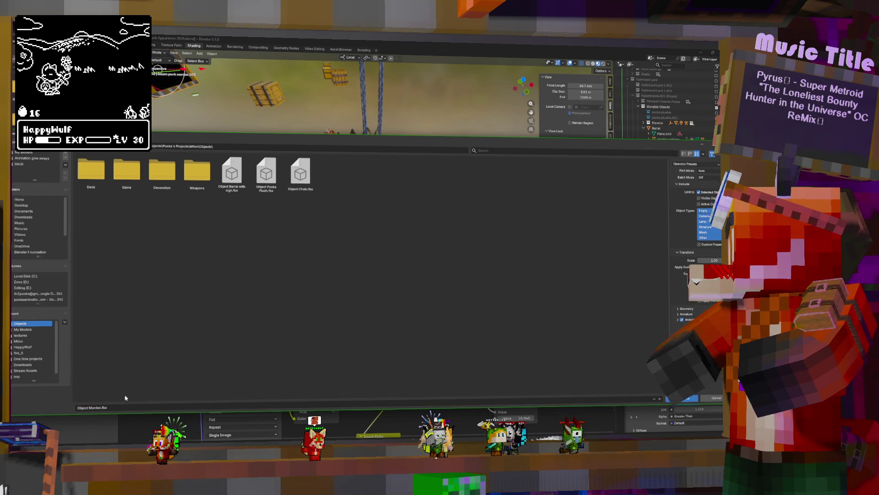
click(686, 398)
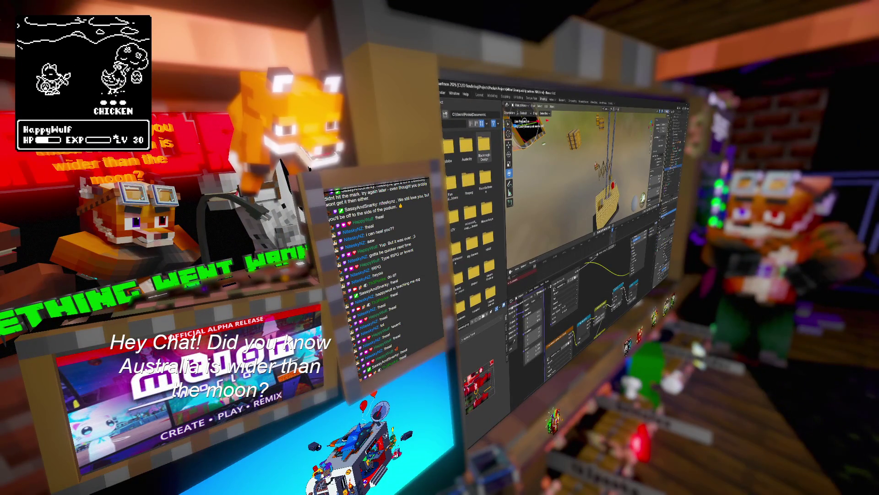
Abandon an FBX export and select the double chest Chest.004 with its Chest Double Left material.
click(439, 93)
mouse_move(464, 187)
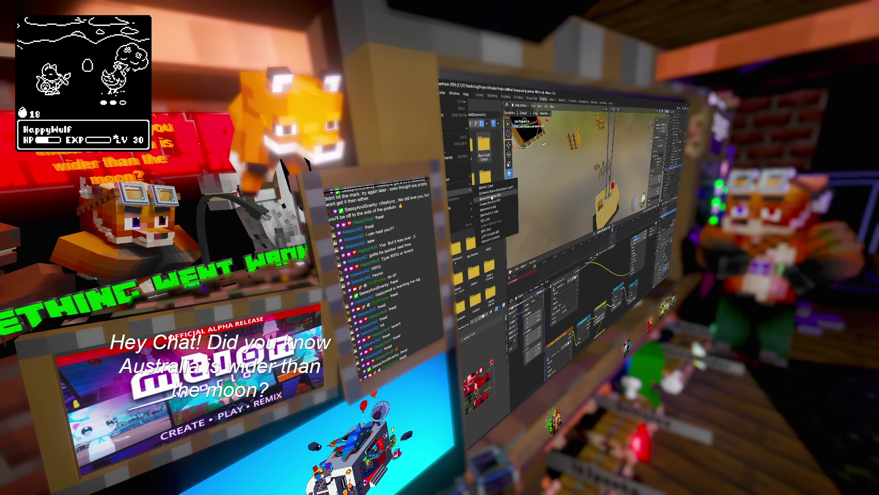
click(489, 196)
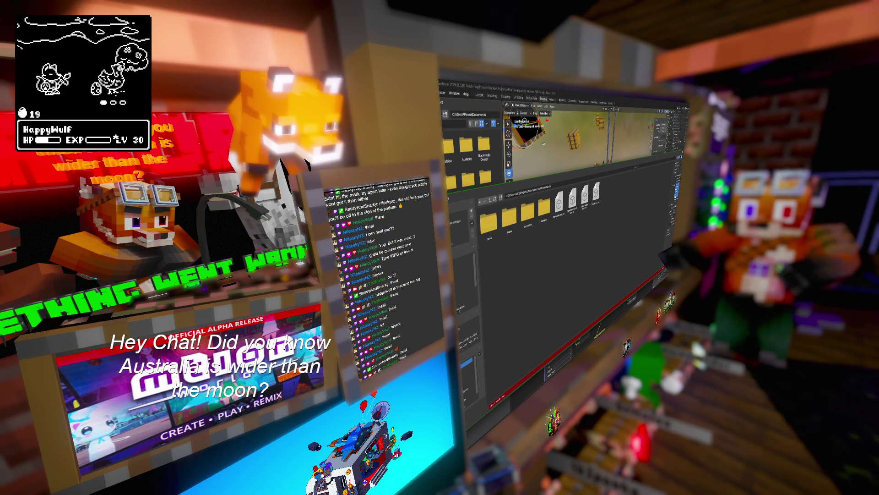
key(Return)
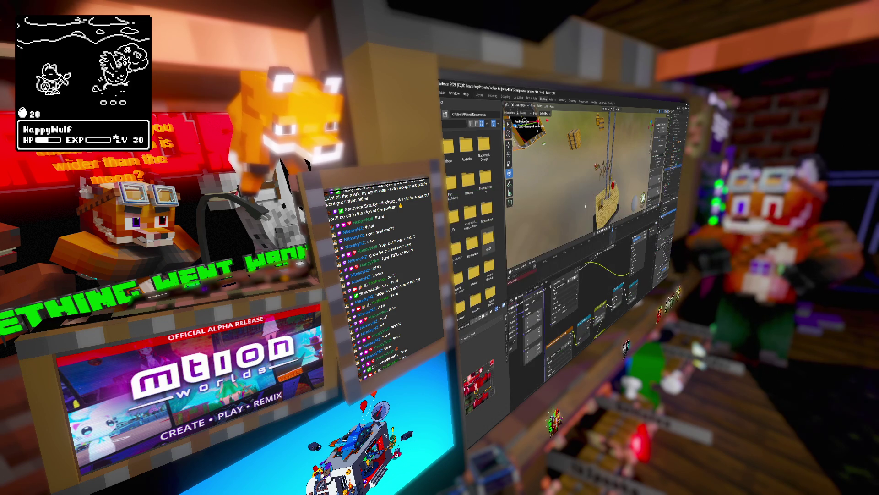
scroll(586, 206, down, 6)
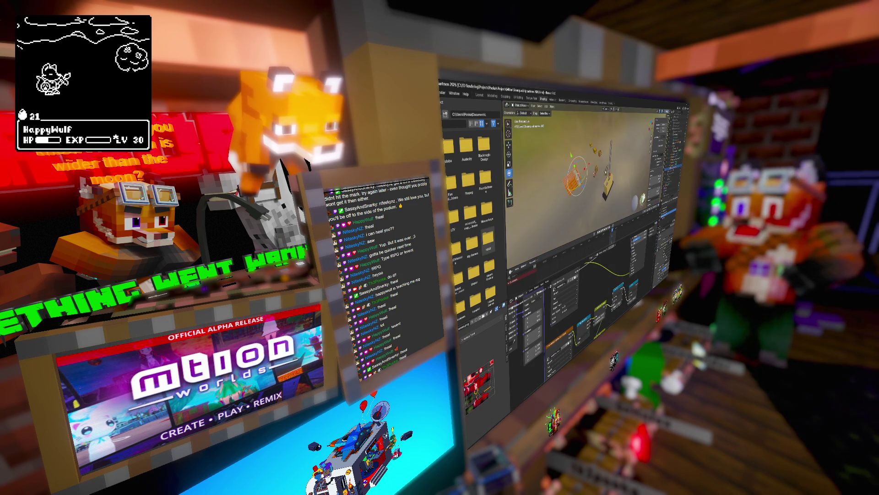
scroll(582, 174, up, 5)
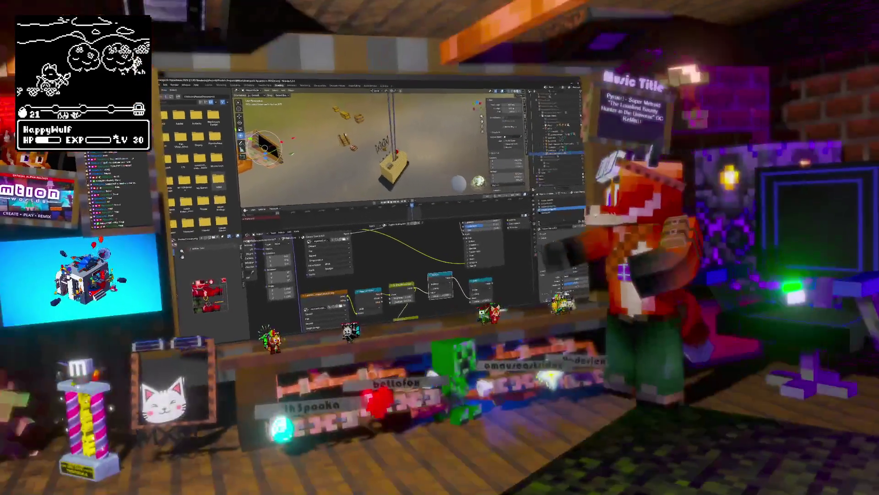
click(549, 210)
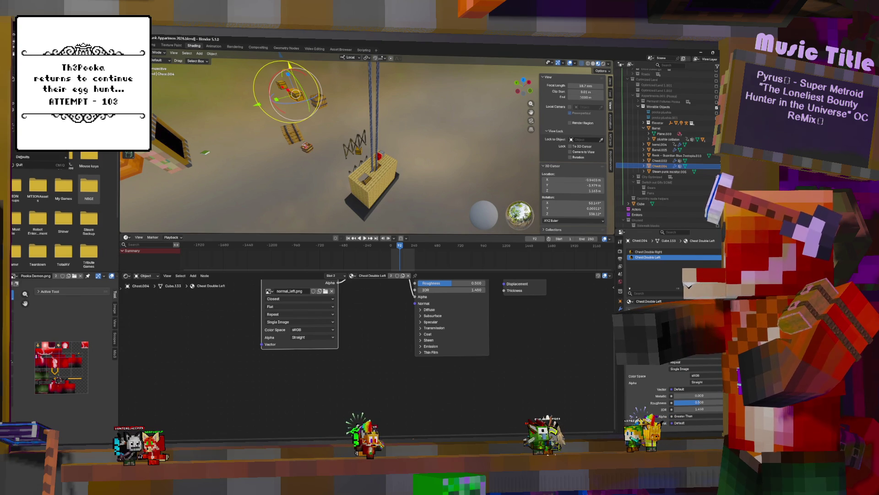
Export the chest as Object double chest.fbx into the objects folder.
click(27, 46)
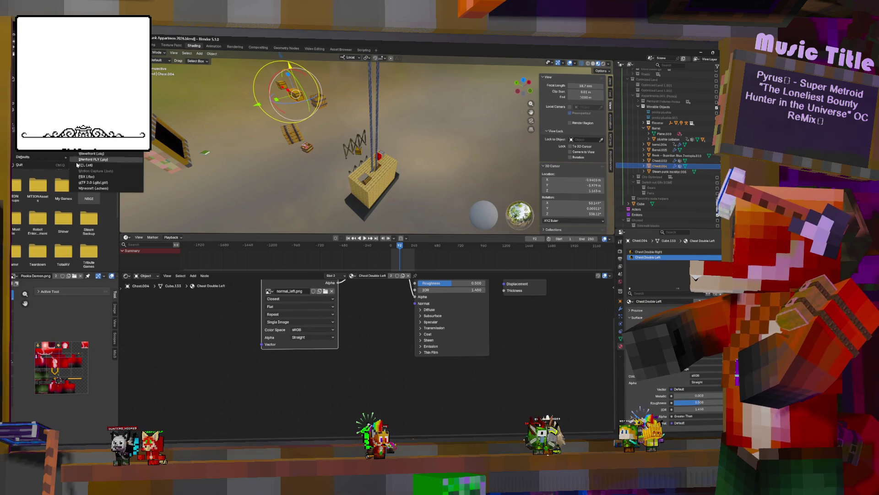
click(86, 176)
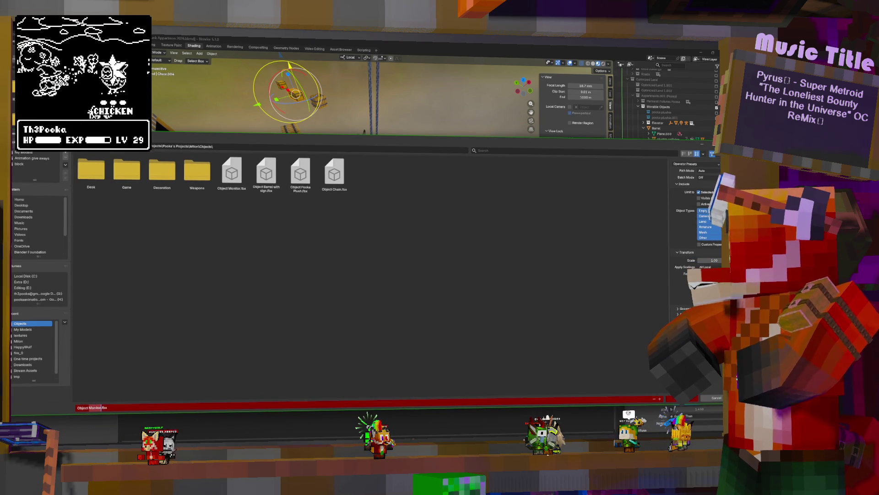
key(BackSpace)
key(BackSpace)
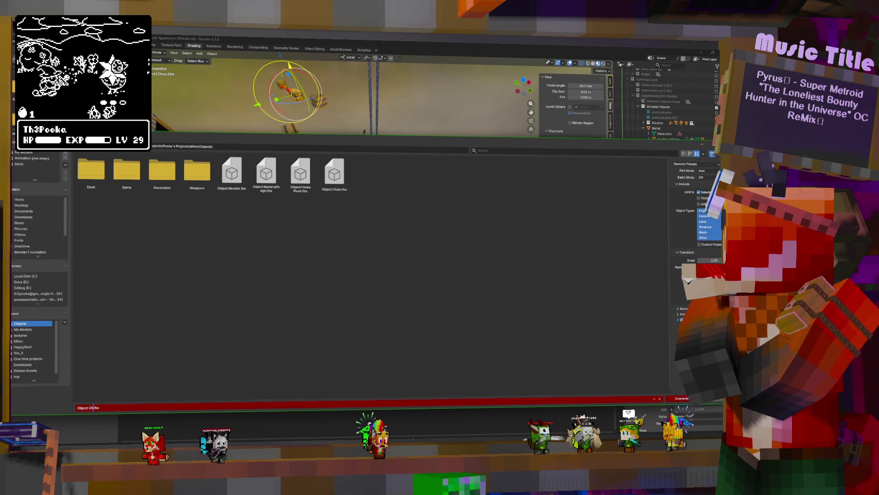
text(de)
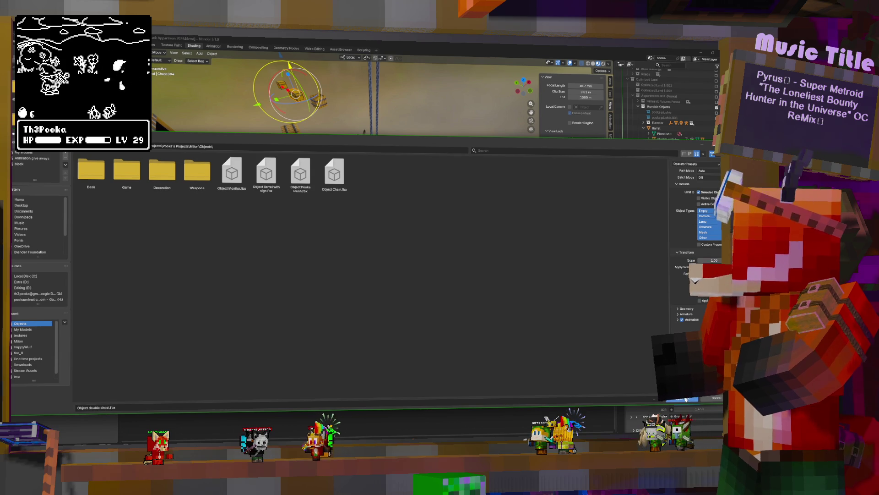
key(Return)
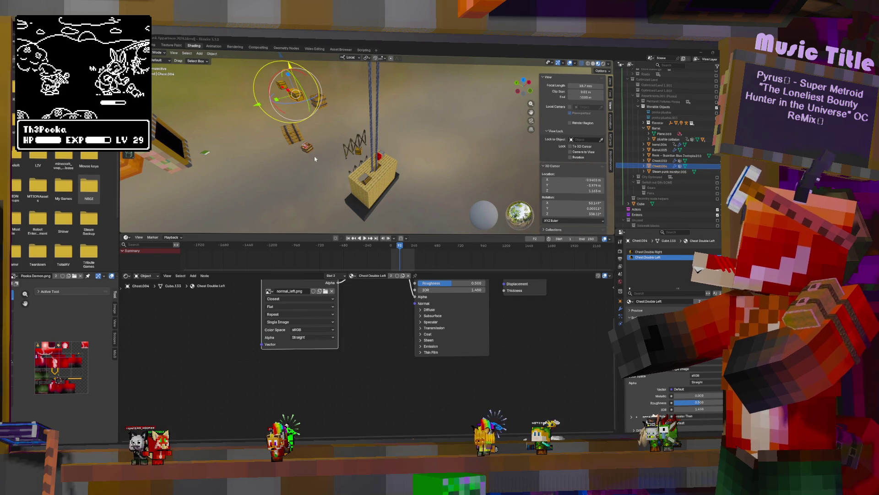
Select the iron bars (Plane.018) and export them as Object Gate.fbx.
click(364, 137)
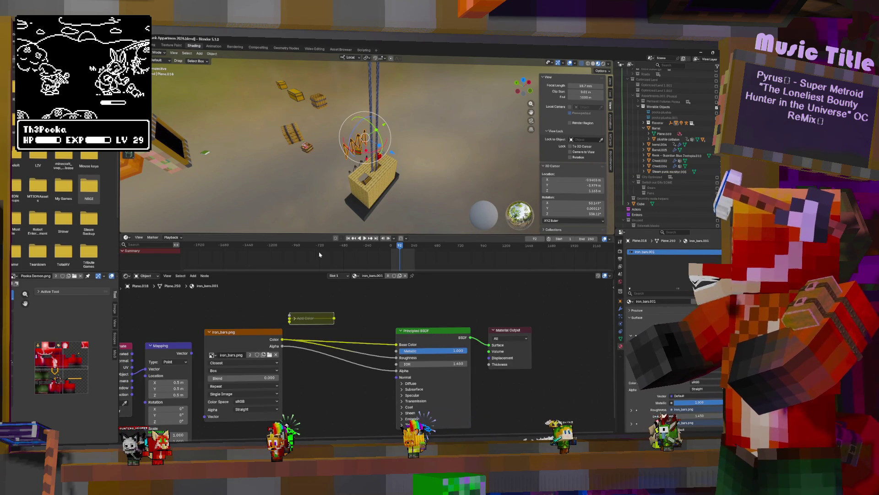
click(21, 45)
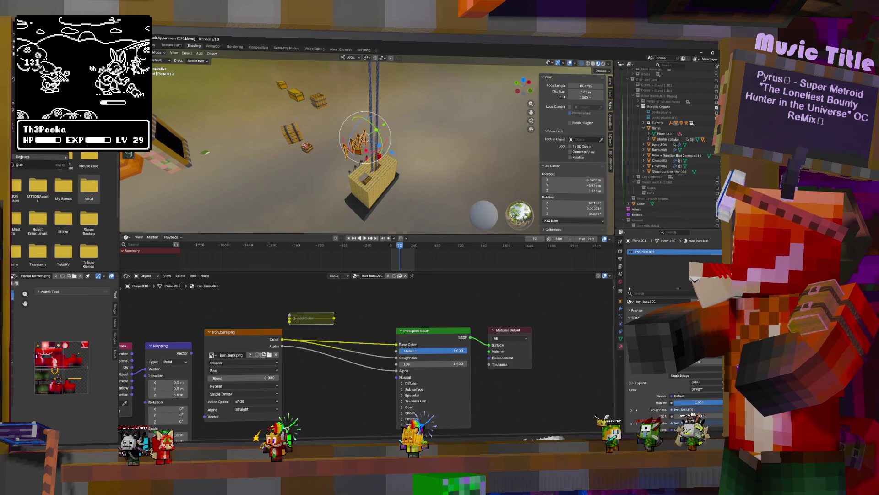
mouse_move(55, 150)
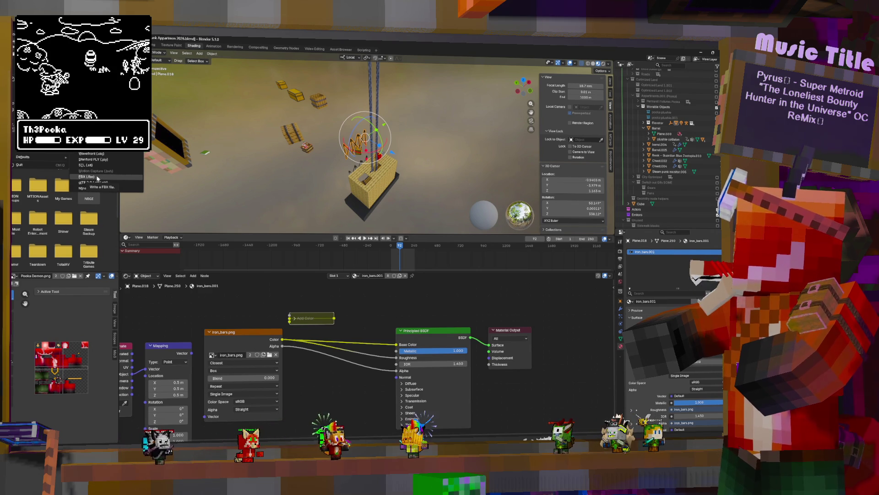
click(97, 178)
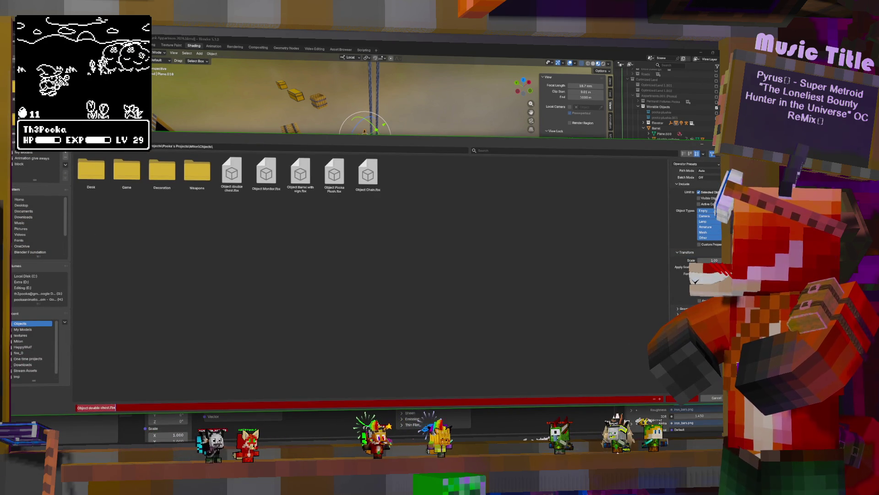
click(97, 407)
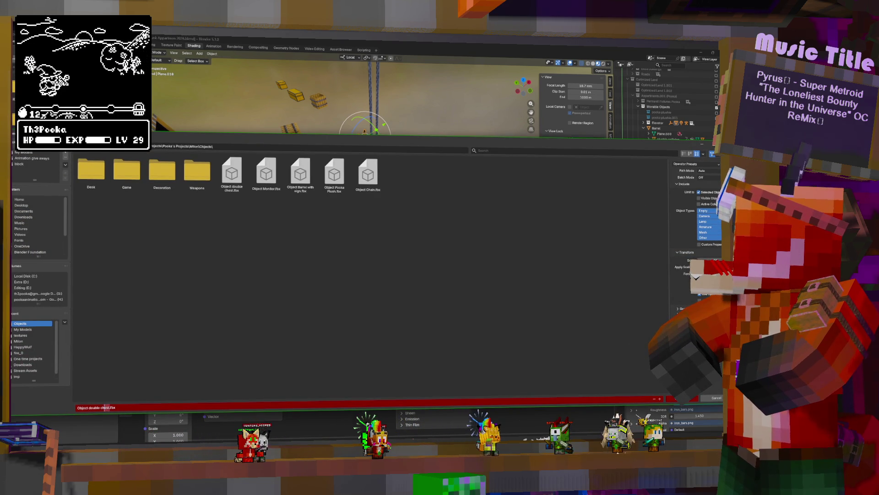
click(91, 407)
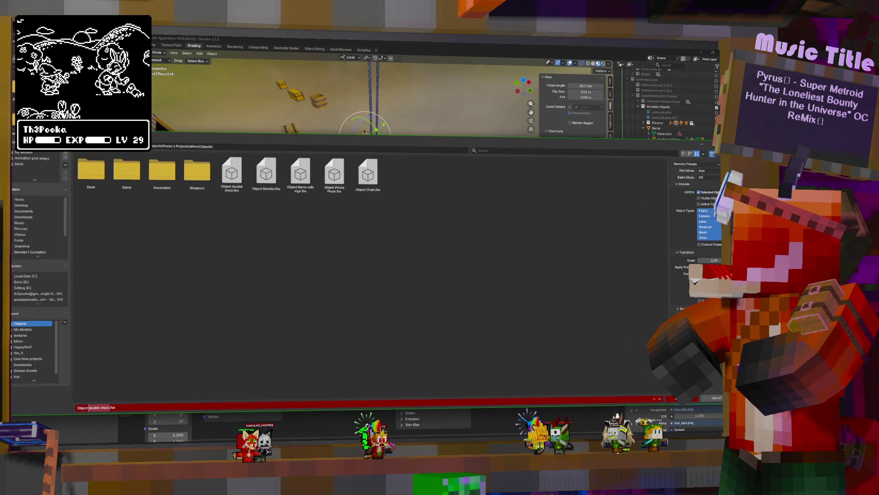
text(Gat)
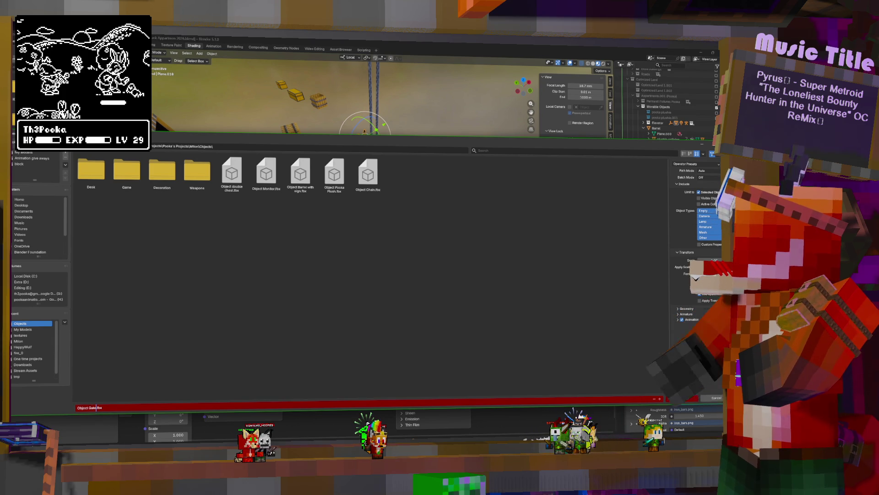
click(684, 400)
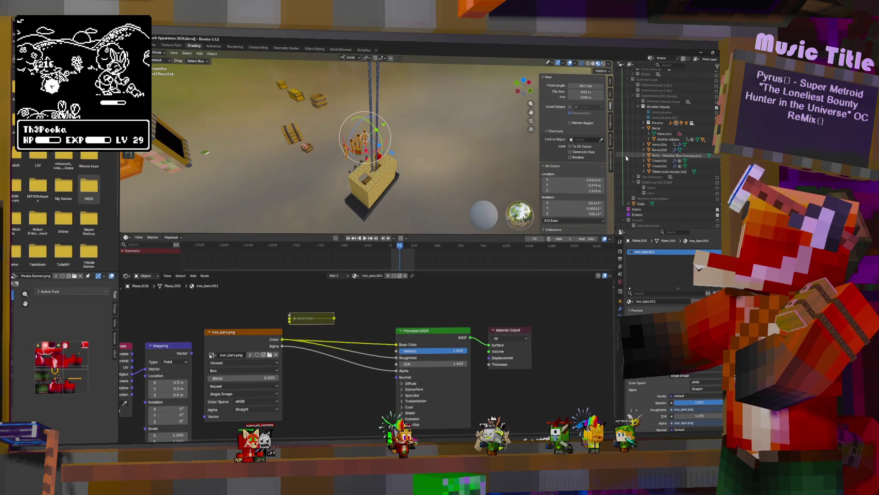
middle_drag(418, 172, 374, 175)
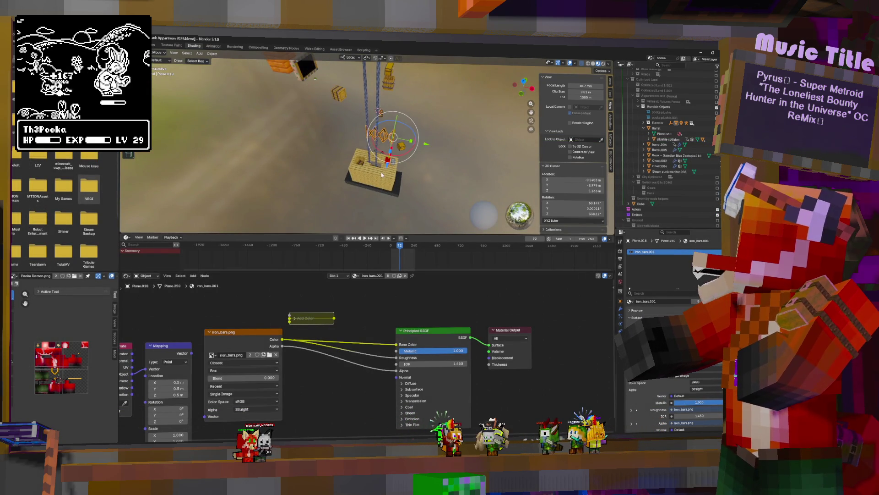
Select the elevator box and zoom in close to inspect its barrel_side material.
click(375, 175)
scroll(375, 175, down, 2)
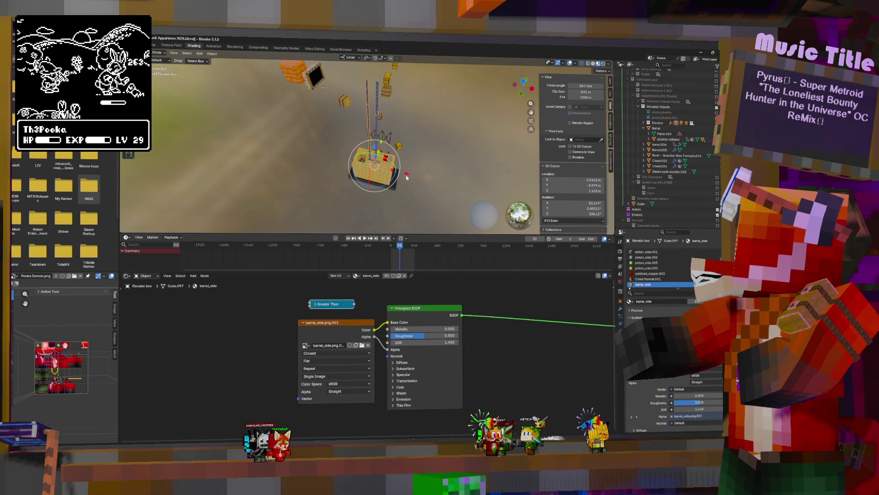
mouse_move(375, 175)
middle_down()
mouse_move(396, 144)
mouse_move(431, 124)
middle_up()
scroll(385, 156, up, 6)
mouse_move(374, 139)
middle_down()
mouse_move(443, 67)
mouse_move(472, 113)
mouse_move(406, 167)
middle_up()
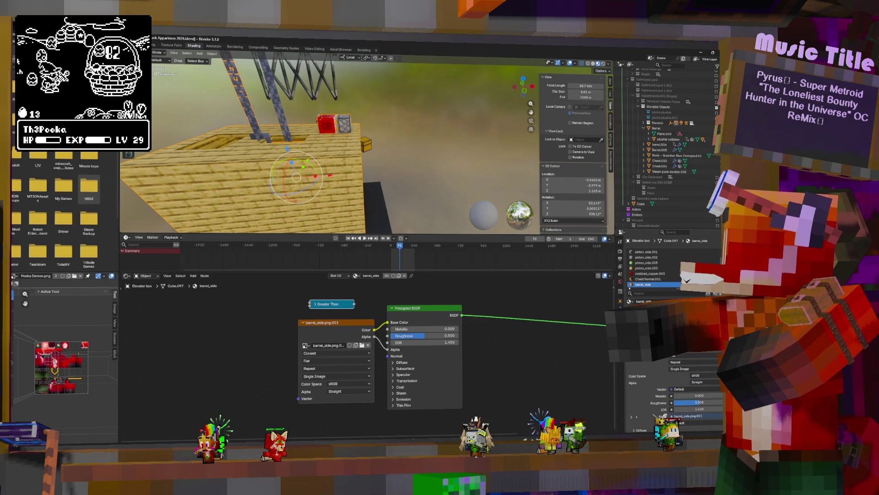
Export the elevator box to FBX as Object Elevator.fbx, which fails with a Python traceback.
key(F4)
mouse_move(51, 147)
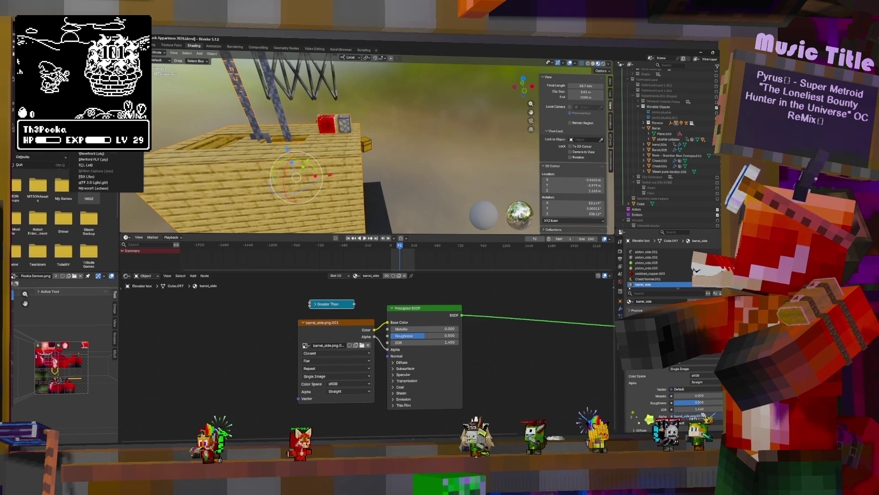
click(89, 177)
click(91, 408)
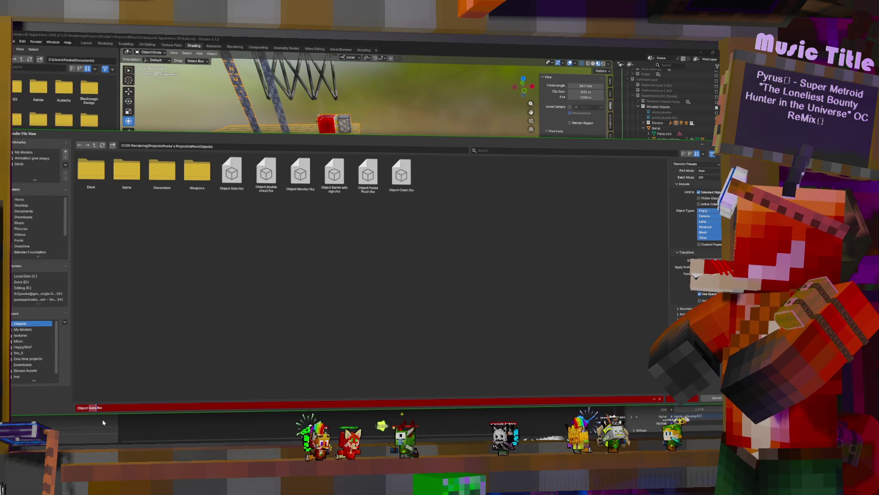
text(File)
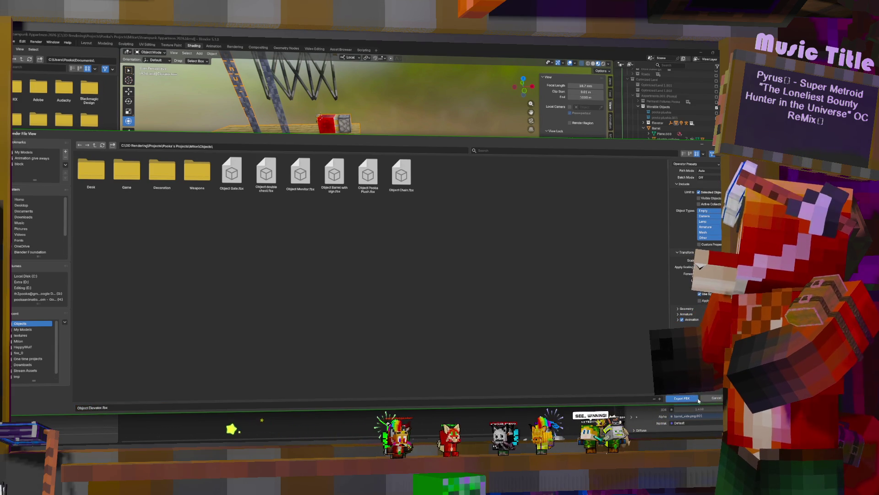
click(685, 400)
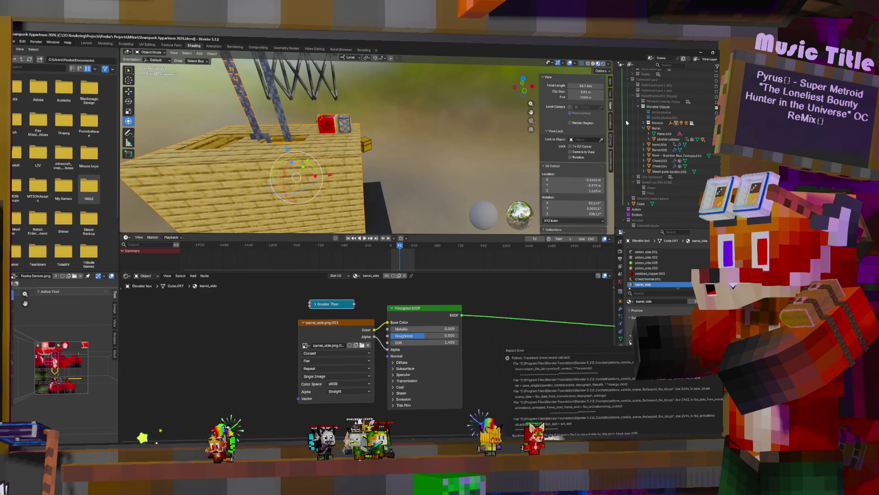
Close the error report and check the Chest.003 and Elevator box materials in the Shader Editor.
click(643, 122)
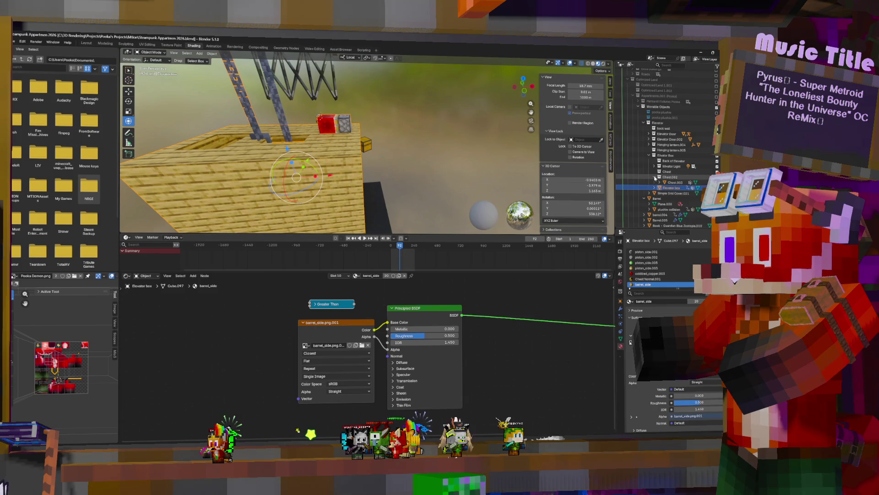
click(683, 183)
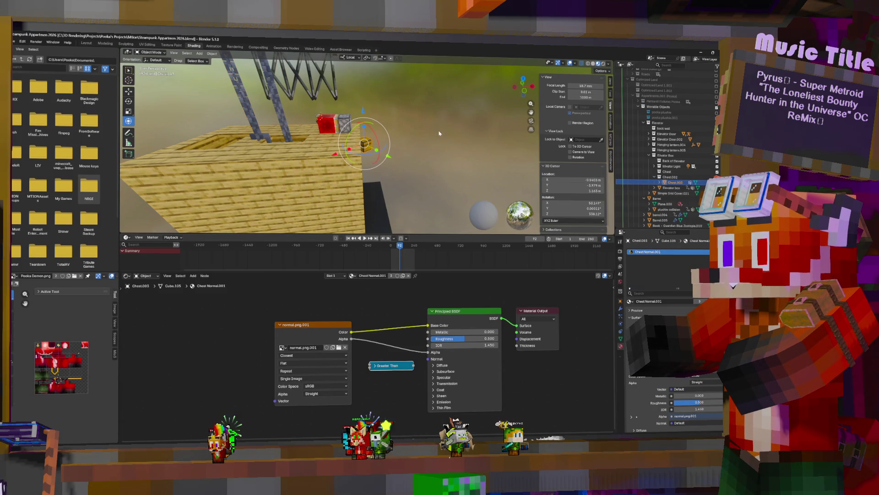
middle_drag(439, 133, 412, 133)
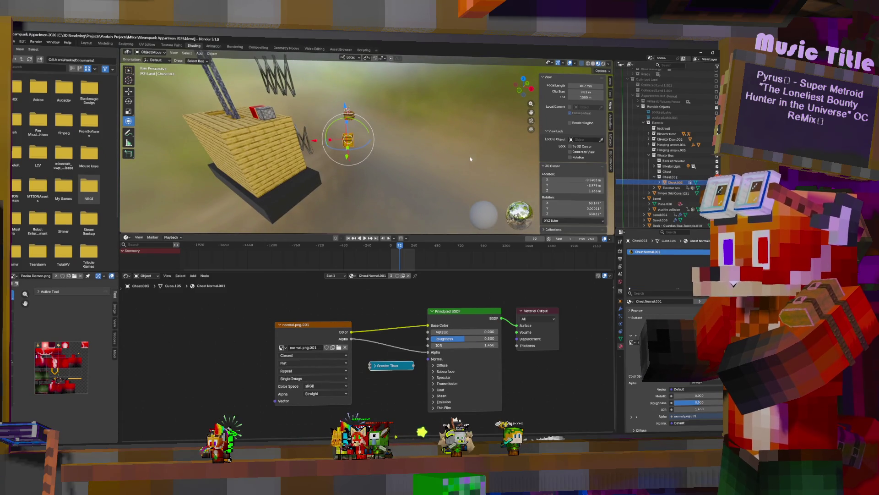
click(670, 187)
click(654, 188)
scroll(683, 178, down, 3)
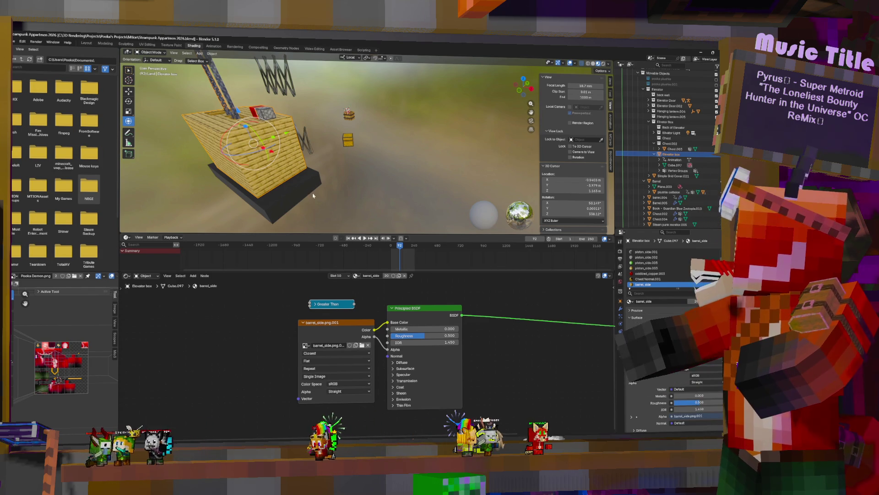
mouse_move(282, 160)
middle_down()
mouse_move(420, 191)
mouse_move(374, 141)
mouse_move(362, 156)
mouse_move(348, 138)
mouse_move(361, 129)
mouse_move(370, 137)
mouse_move(357, 151)
mouse_move(403, 141)
mouse_move(400, 162)
mouse_move(415, 142)
mouse_move(449, 161)
mouse_move(444, 170)
mouse_move(450, 164)
middle_up()
key(Tab)
scroll(451, 165, down, 5)
scroll(450, 165, up, 5)
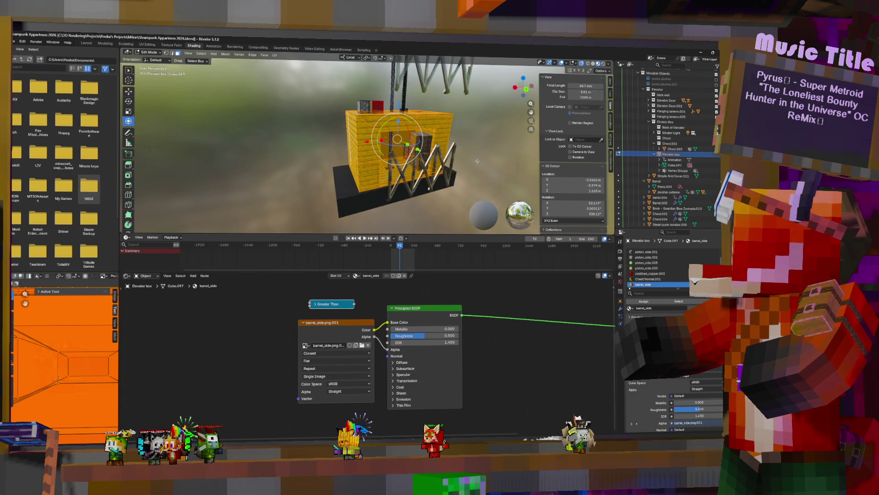
click(483, 133)
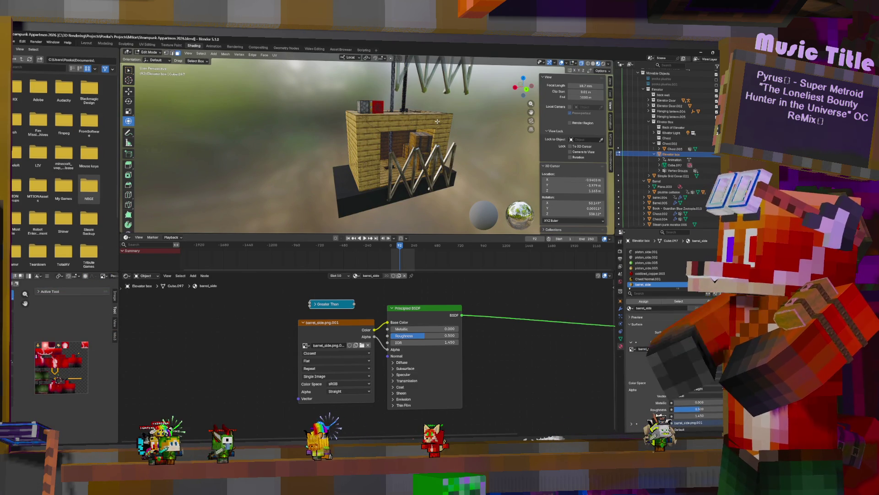
key(Tab)
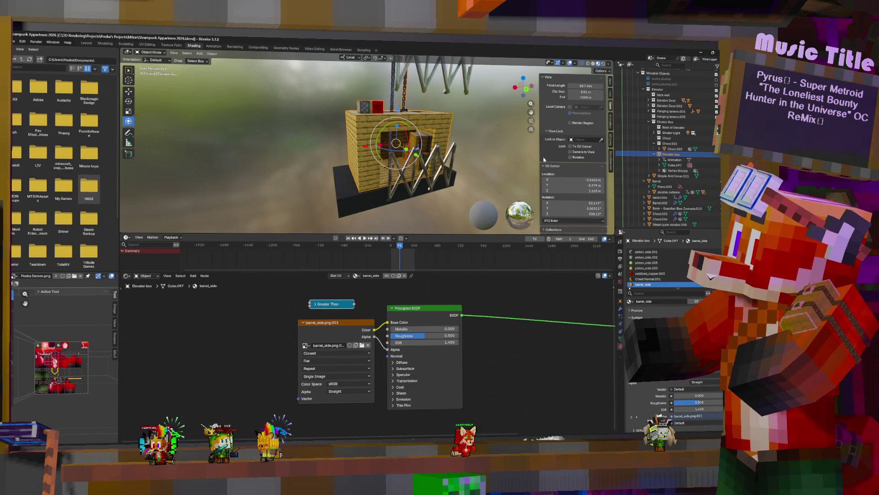
click(655, 89)
scroll(659, 105, up, 4)
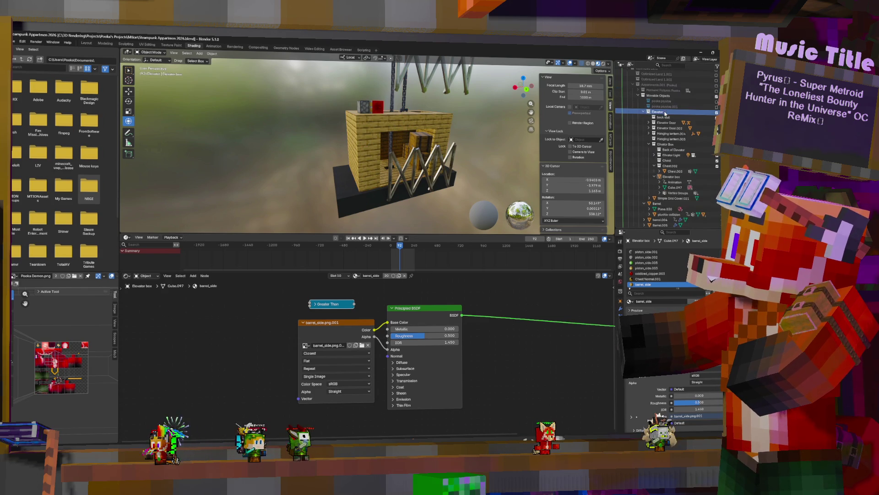
click(653, 120)
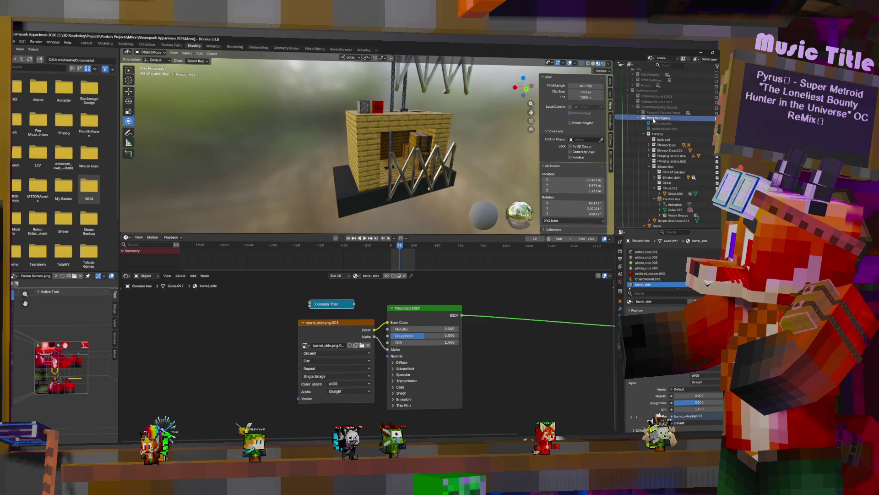
click(369, 150)
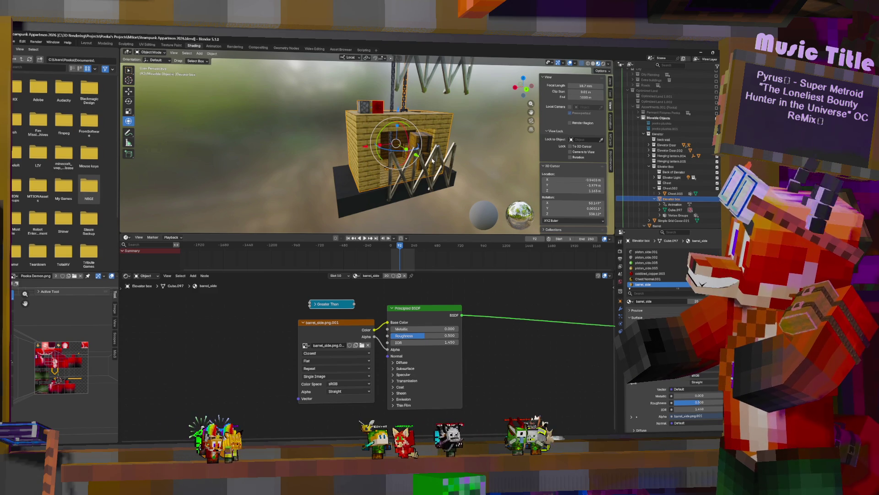
Select the hanging chain beside the elevator tower and collapse the Elevator hierarchy.
scroll(431, 169, down, 5)
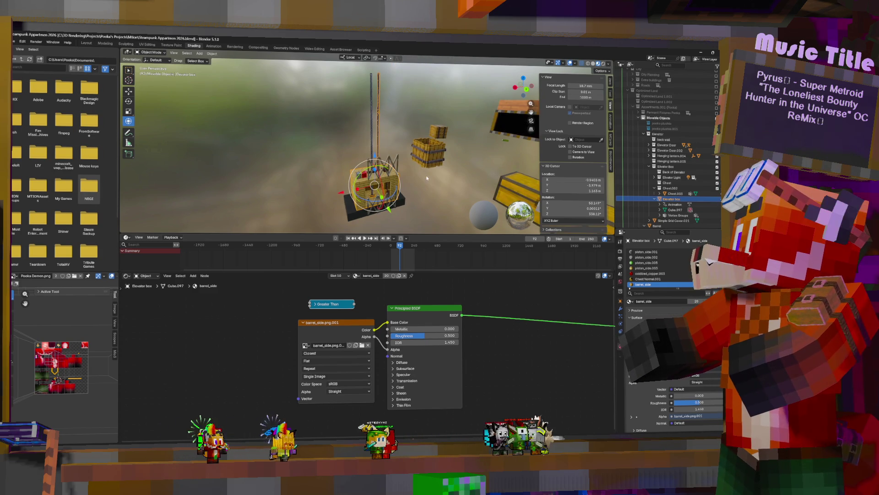
middle_drag(427, 178, 361, 132)
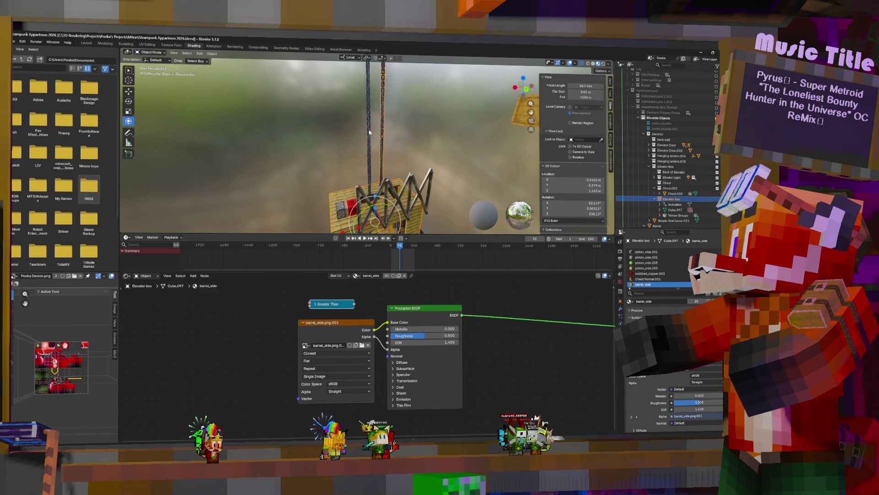
click(369, 131)
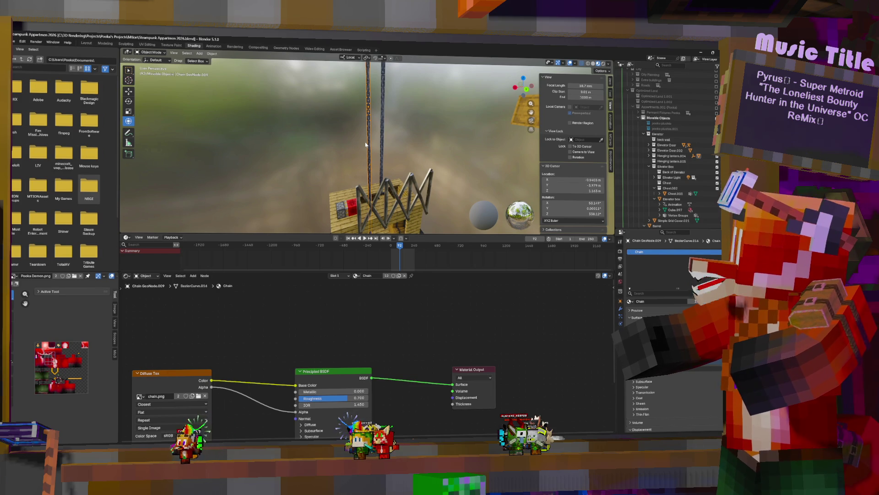
mouse_move(366, 145)
middle_down()
mouse_move(428, 171)
mouse_move(403, 137)
mouse_move(387, 85)
mouse_move(401, 174)
mouse_move(403, 156)
middle_up()
scroll(387, 85, up, 5)
scroll(330, 147, down, 5)
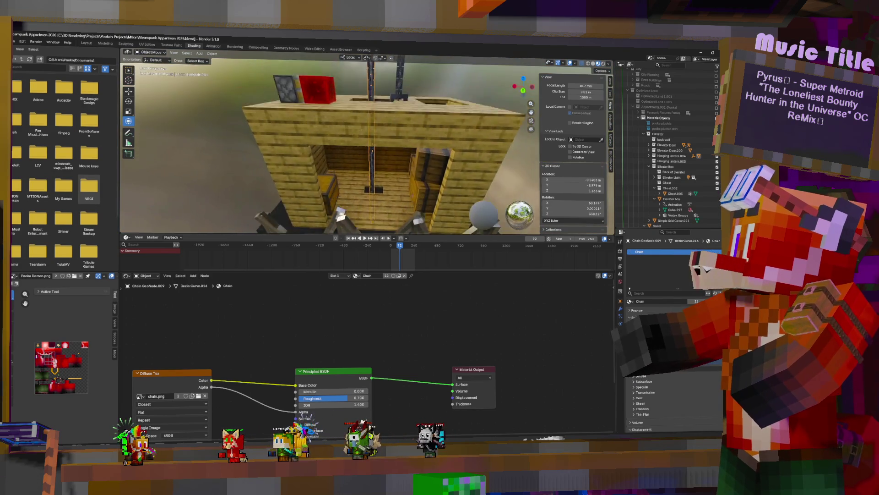
scroll(550, 138, up, 2)
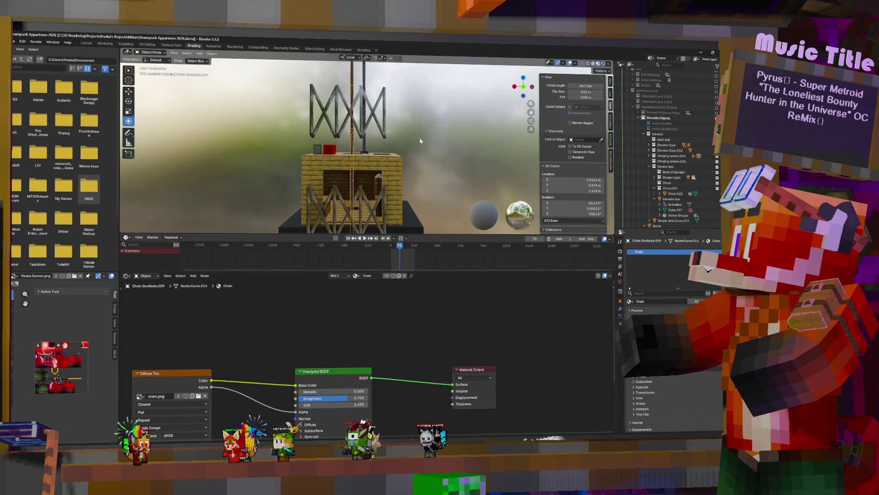
click(645, 133)
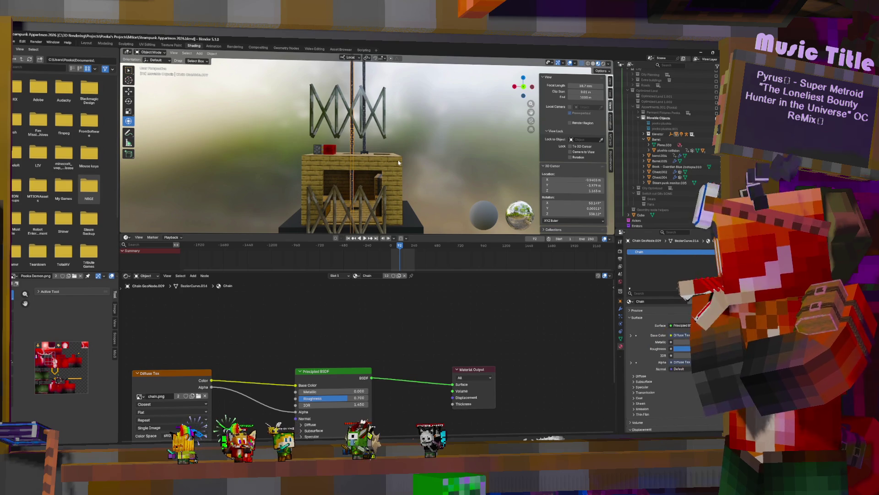
Duplicate the chain with Shift+D, place the copy right of the tower, then select the elevator box.
key(shift+d)
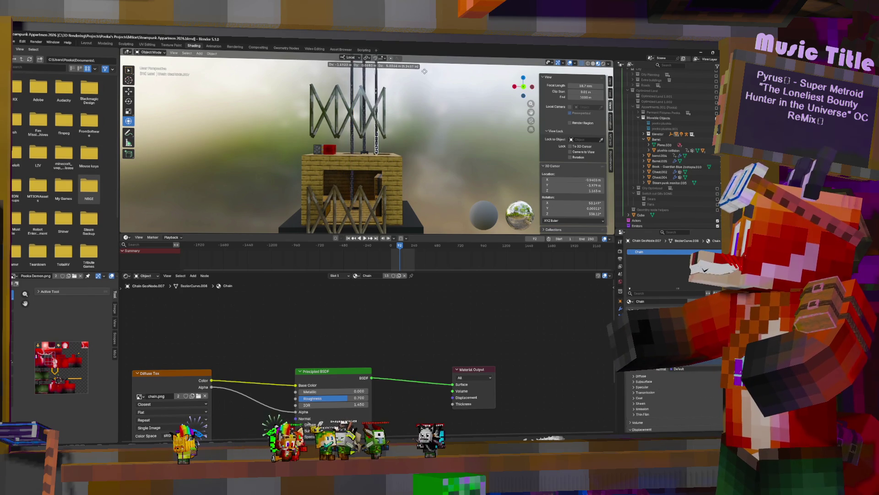
click(484, 146)
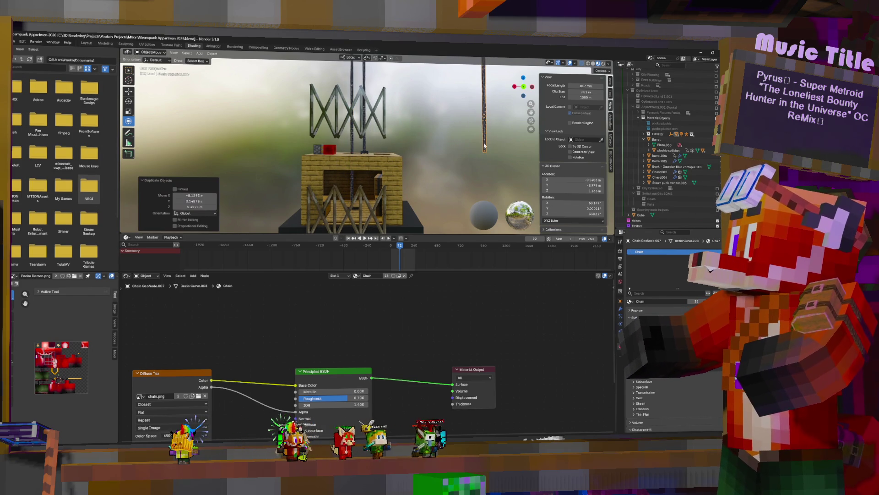
click(369, 162)
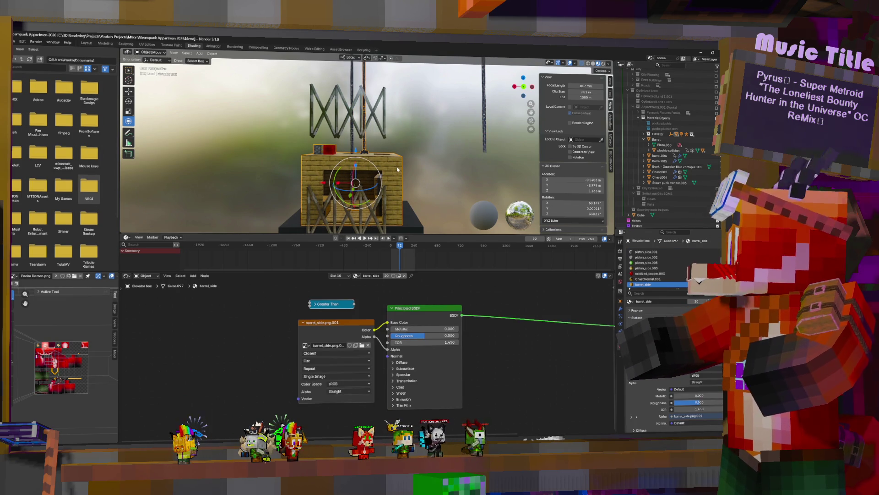
Bring up the Shift+A add-object menu, then fly the SteamPunk City room camera toward the wall.
key(shift+a)
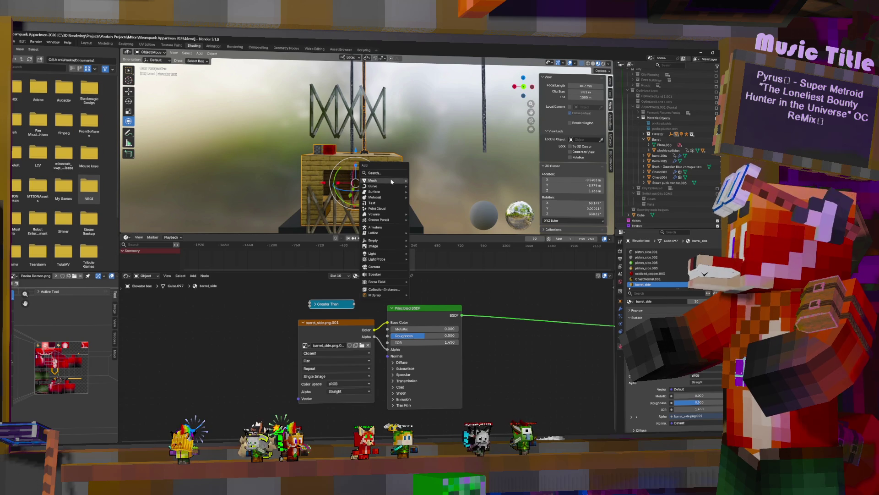
mouse_move(392, 182)
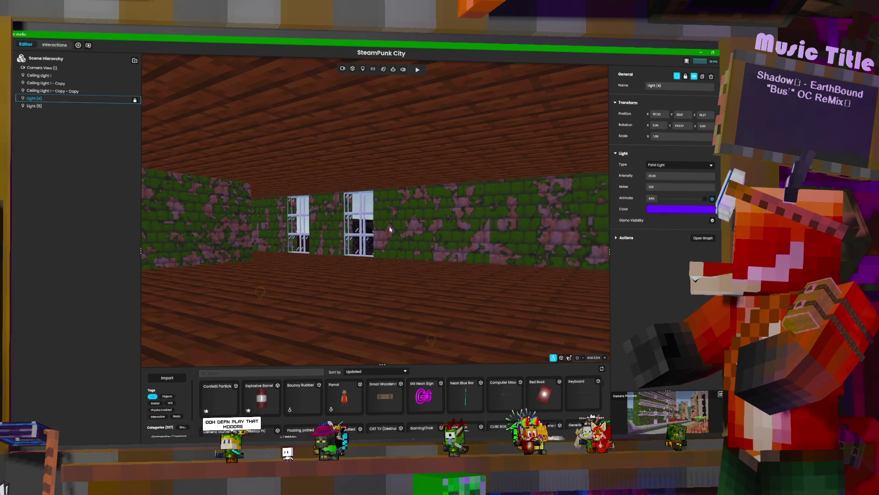
right_drag(390, 229, 392, 223)
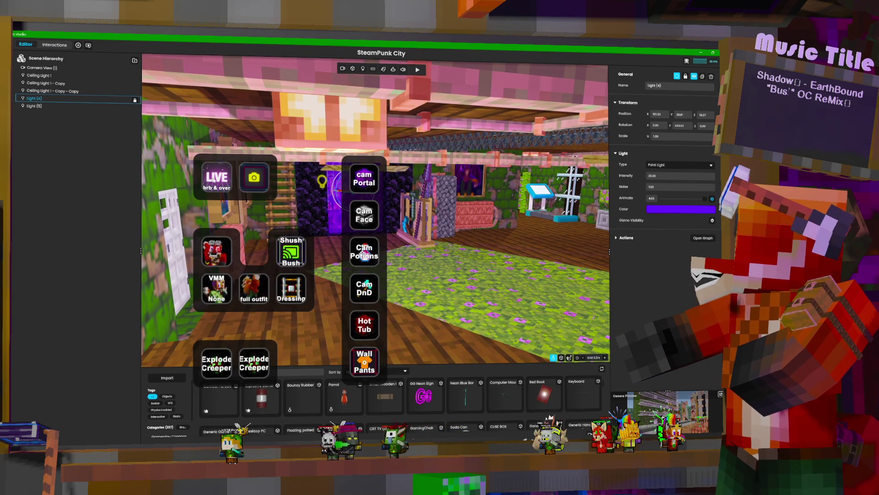
Click LIVE in the SteamPunk City editor and deselect Light (4) by clicking empty space.
click(221, 183)
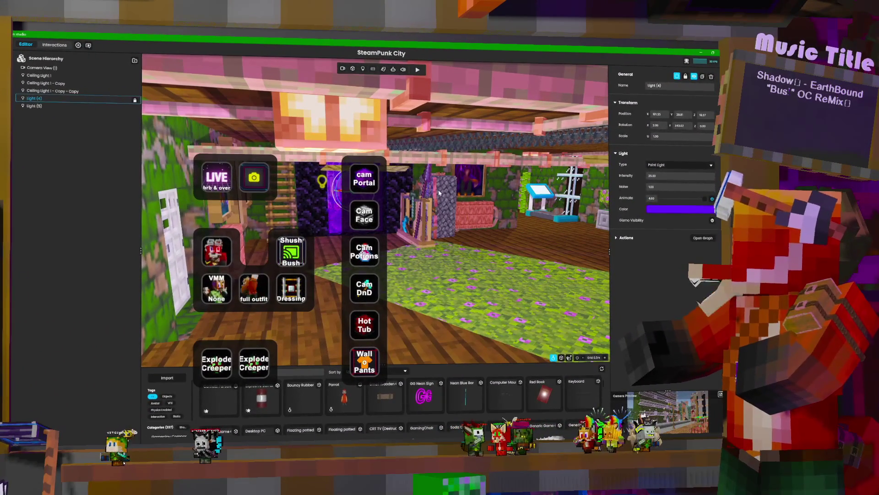
click(467, 222)
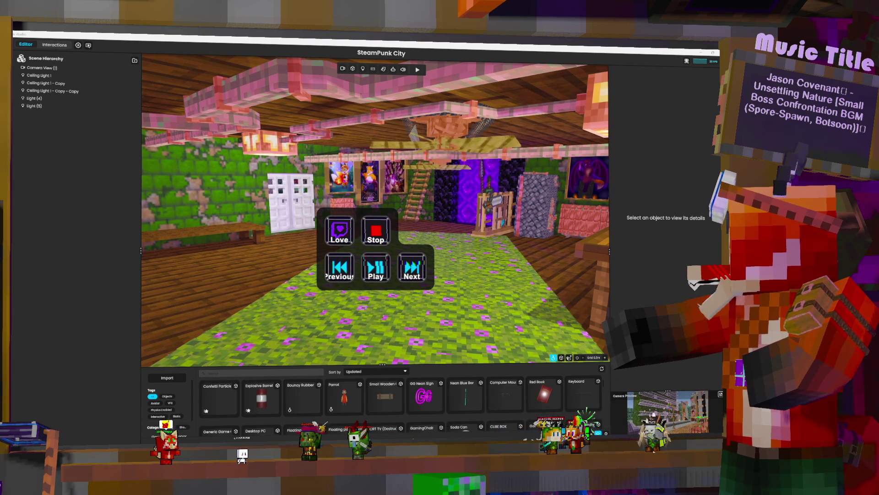
Bring up Mix It Up on the remote desktop and go to the Commands page.
click(101, 426)
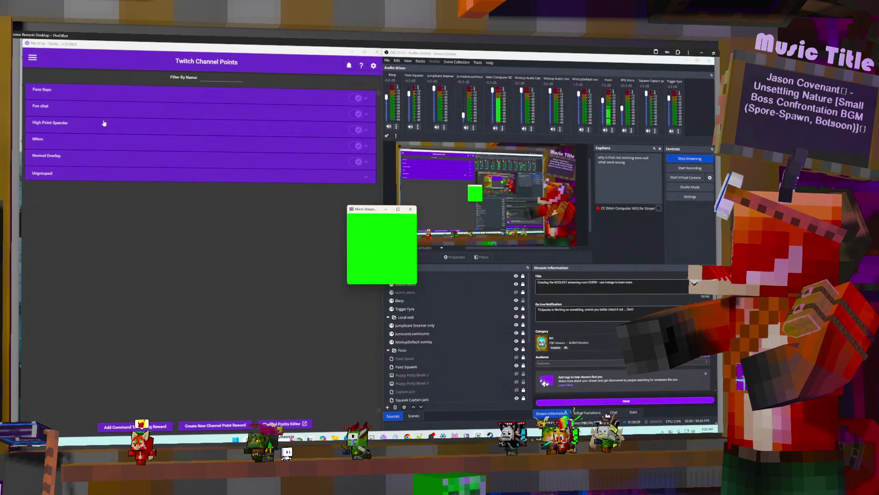
click(105, 130)
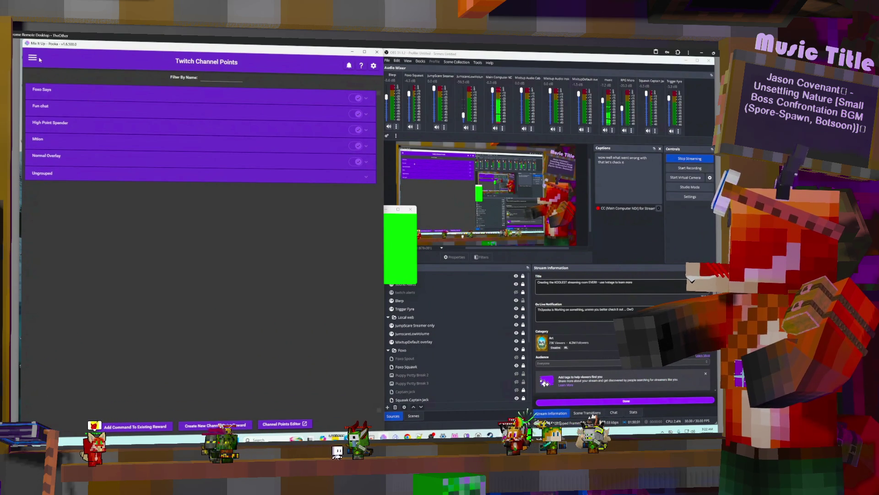
click(69, 109)
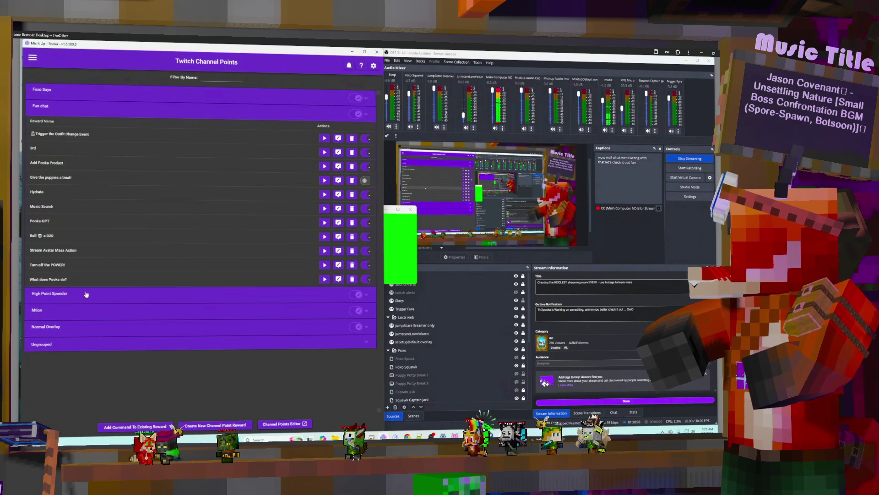
click(45, 110)
click(32, 57)
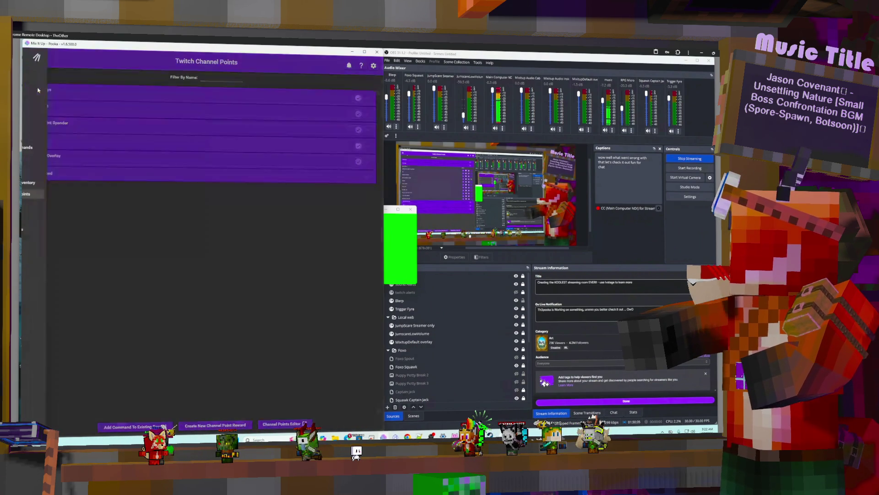
click(39, 101)
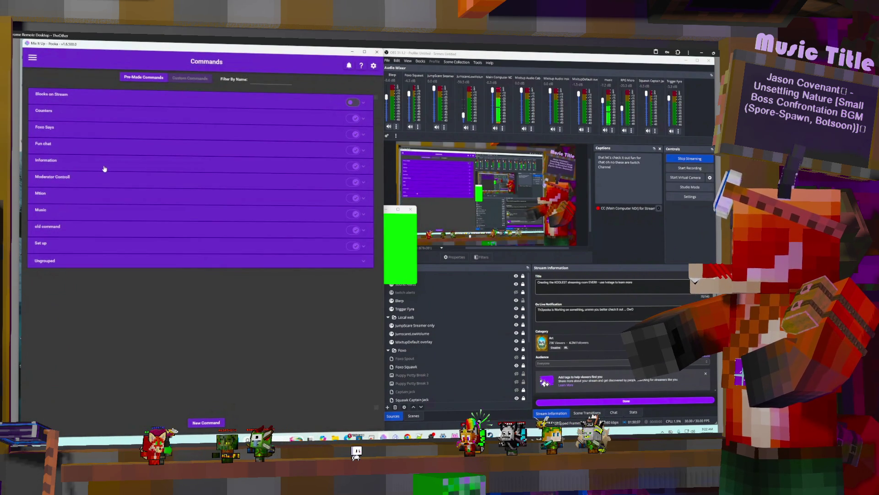
Open the Pant cam command for editing and show its Standard cooldown settings.
click(75, 111)
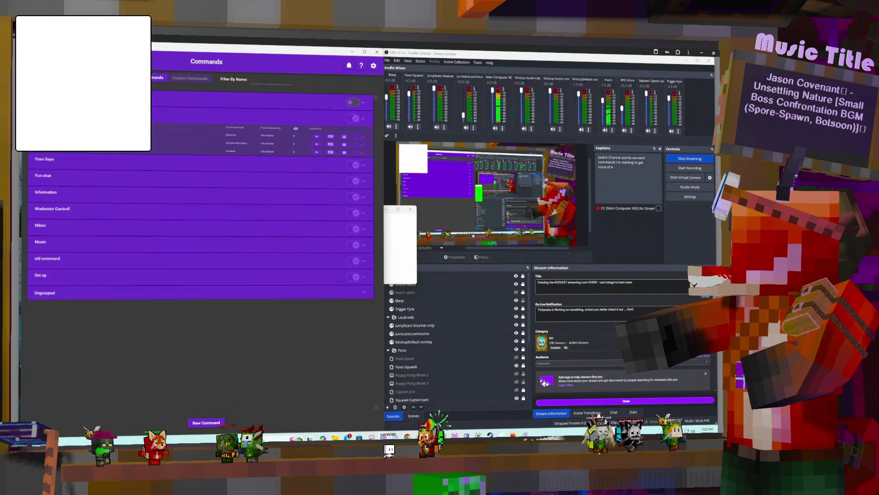
click(76, 117)
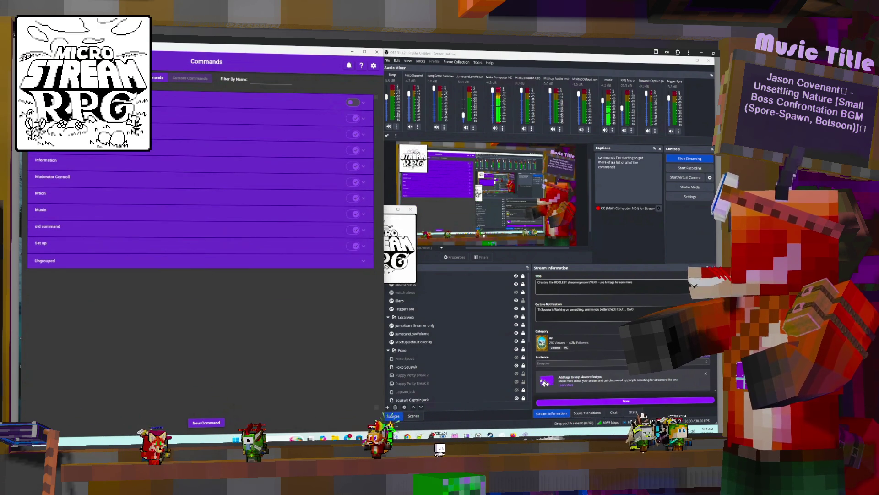
click(76, 150)
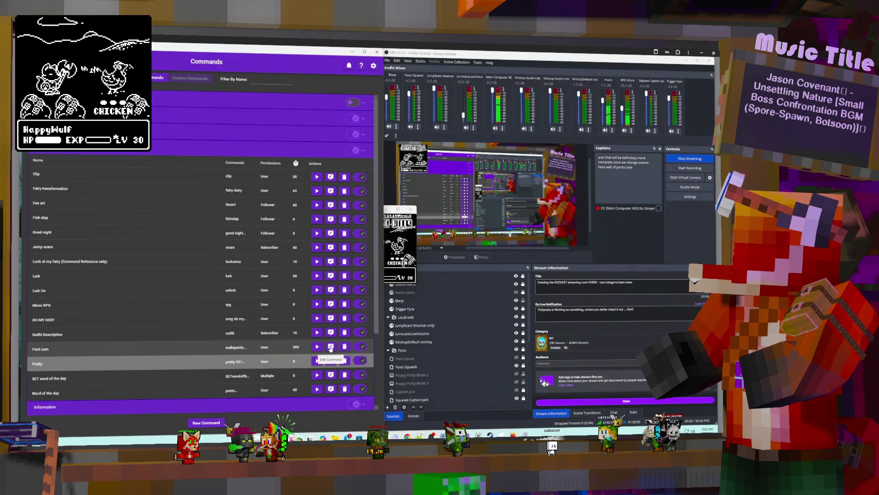
click(331, 347)
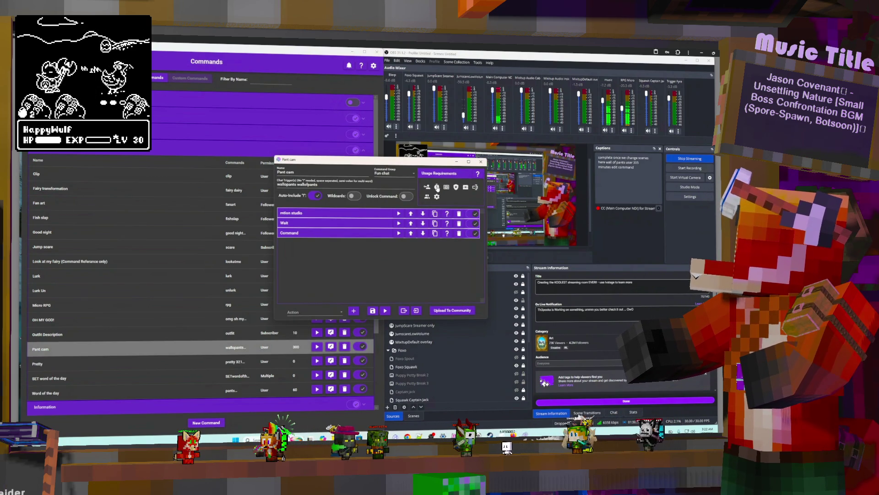
click(437, 188)
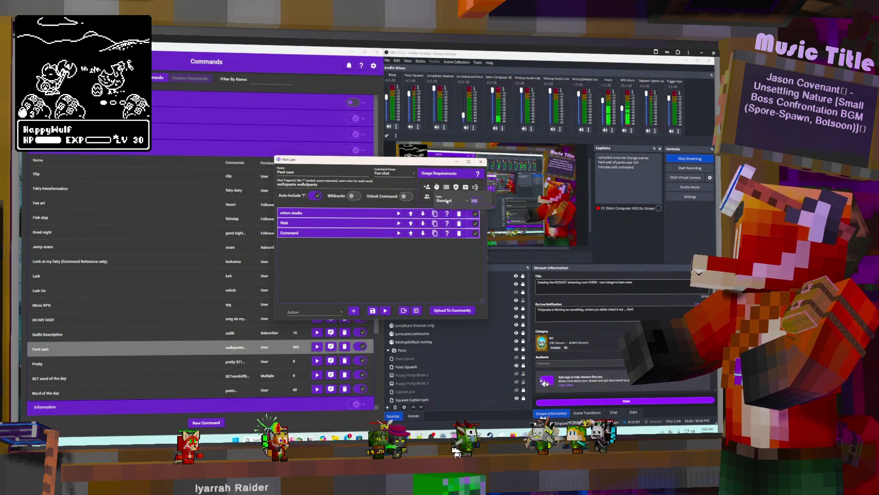
Set the Pant cam cooldown to 6 and try saving, dismissing the resulting error list.
text(6)
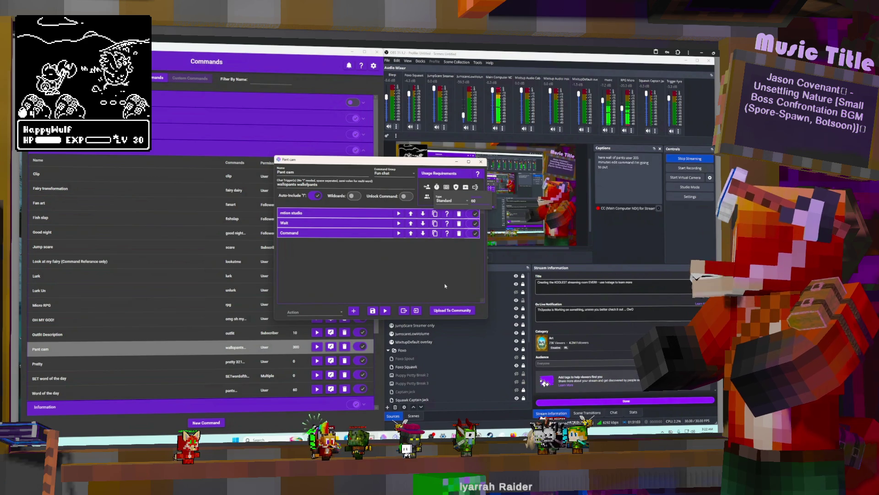
click(372, 311)
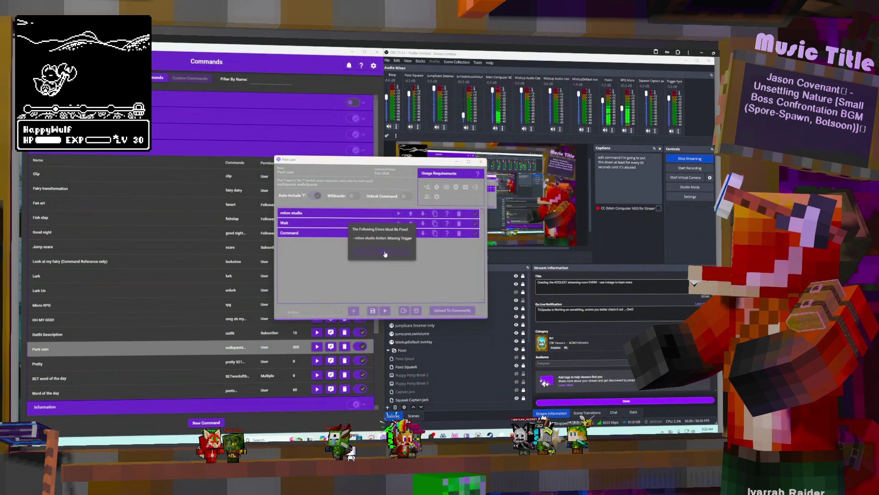
click(385, 254)
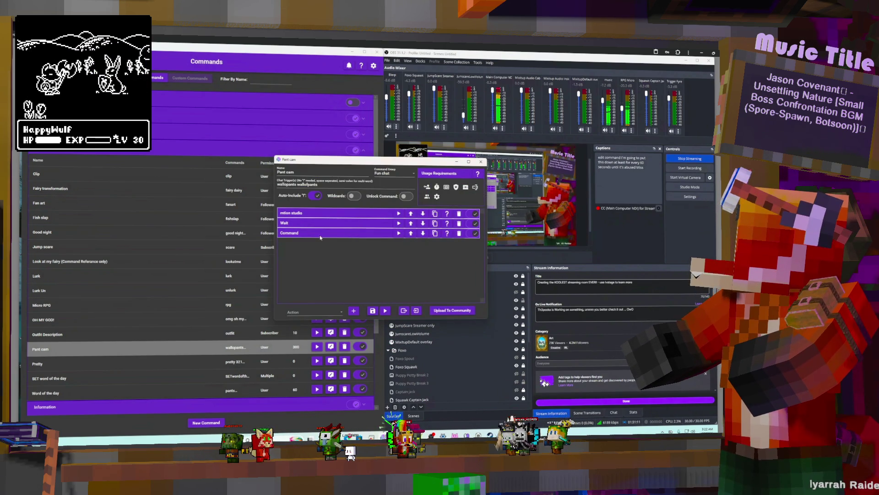
In the mtion studio action, keep the Steampunk Den clubhouse, check the API trigger list, then switch to mtion studio.
click(328, 214)
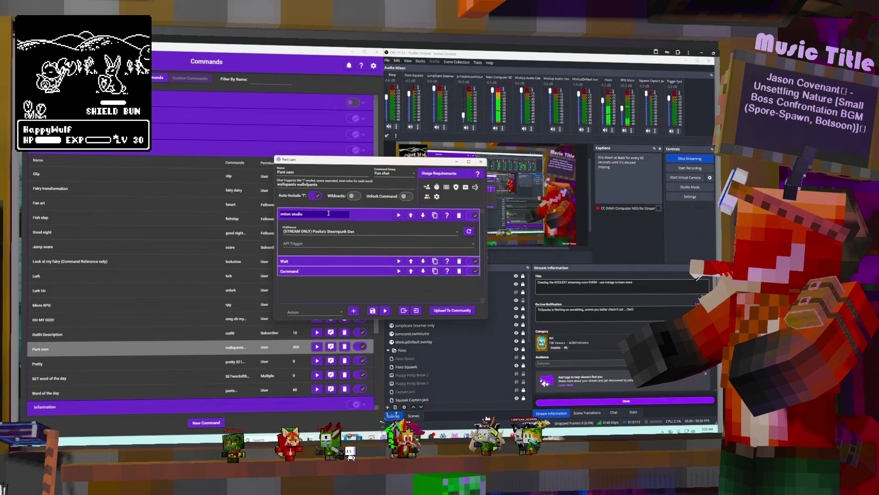
click(403, 246)
scroll(309, 371, down, 10)
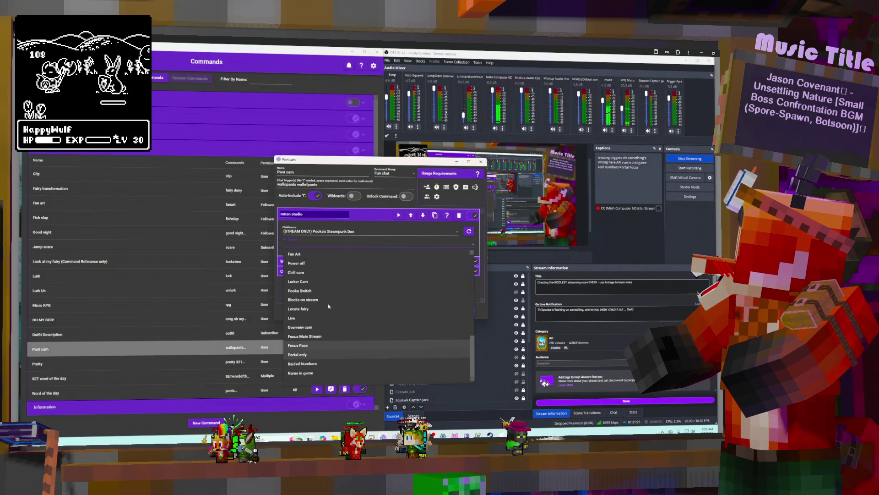
click(364, 243)
click(362, 232)
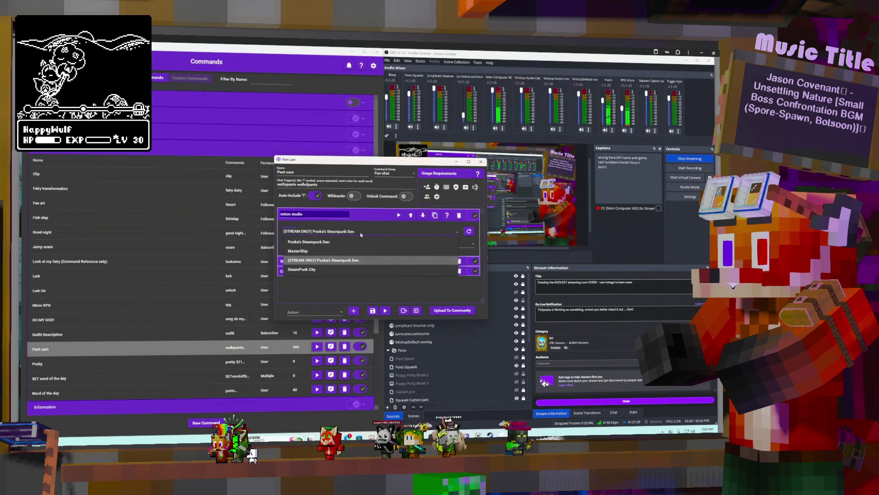
click(360, 232)
click(358, 242)
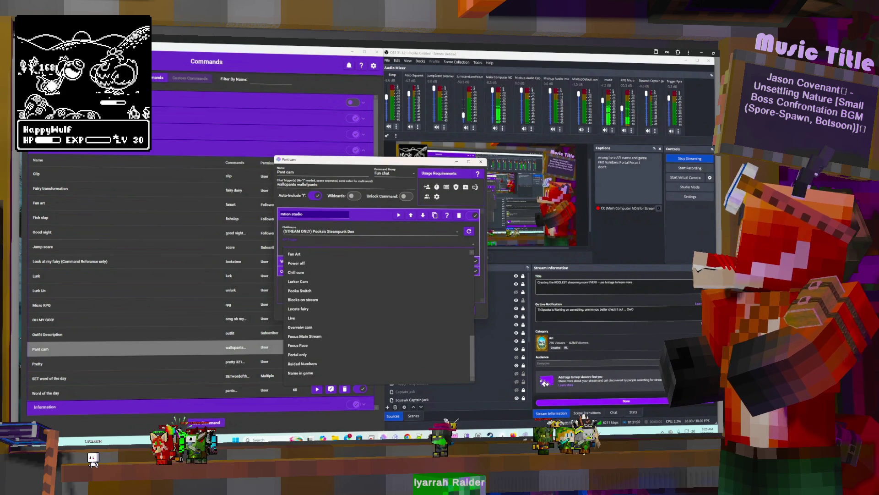
key(alt+Tab)
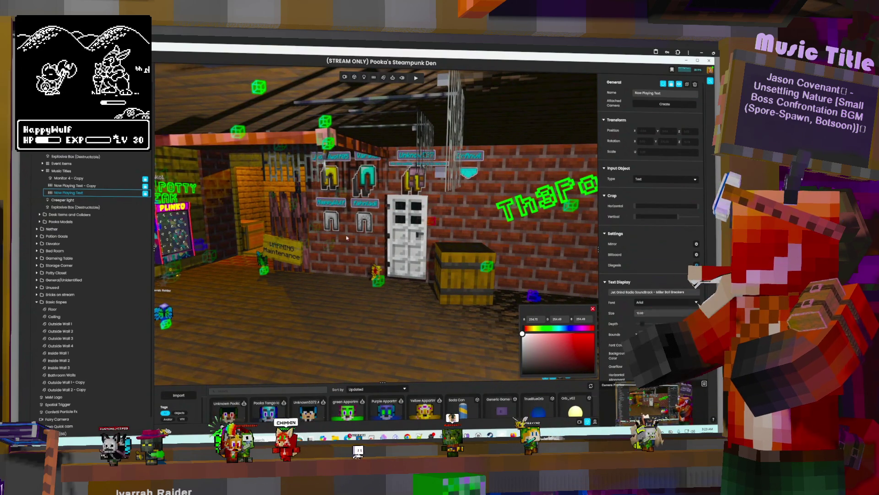
Create an API trigger named 'Wall of pants' and place its node in the interaction graph.
key(Tab)
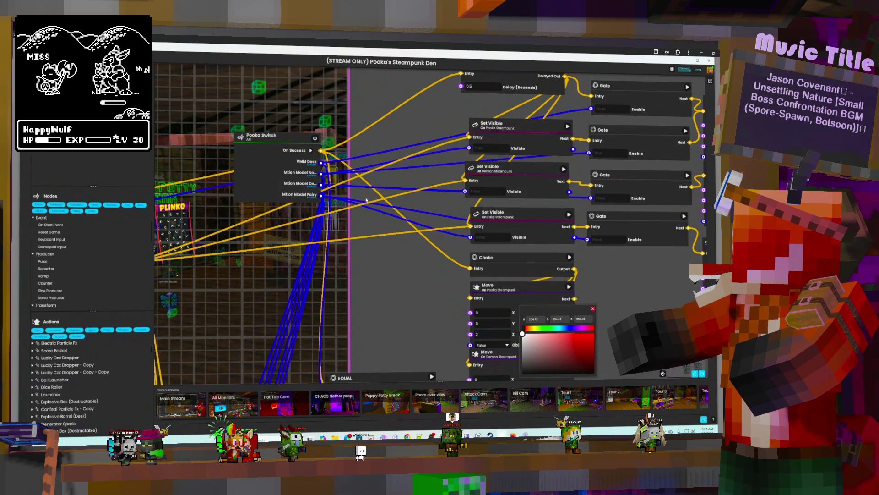
scroll(314, 214, down, 5)
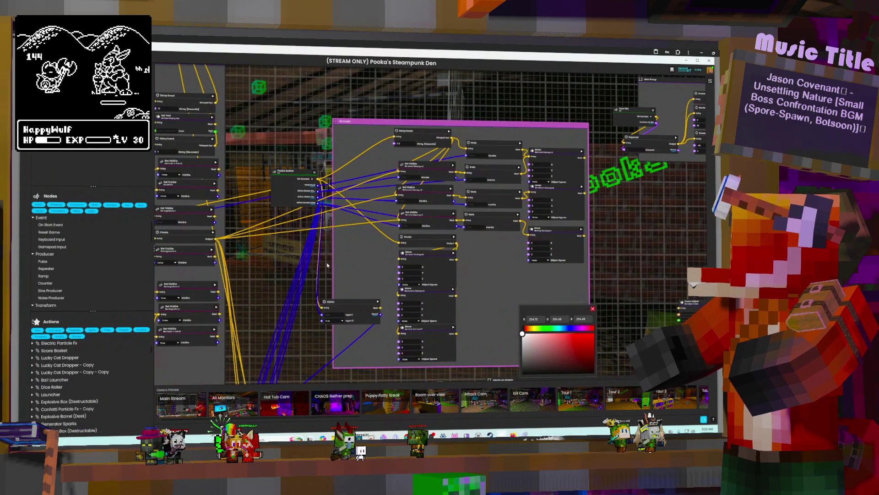
mouse_move(320, 250)
middle_down()
mouse_move(458, 360)
mouse_move(627, 425)
middle_up()
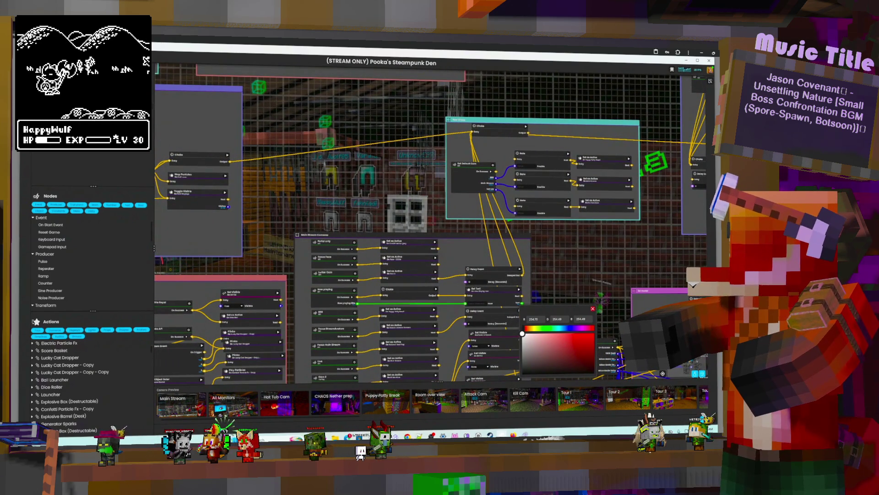
scroll(87, 170, down, 2)
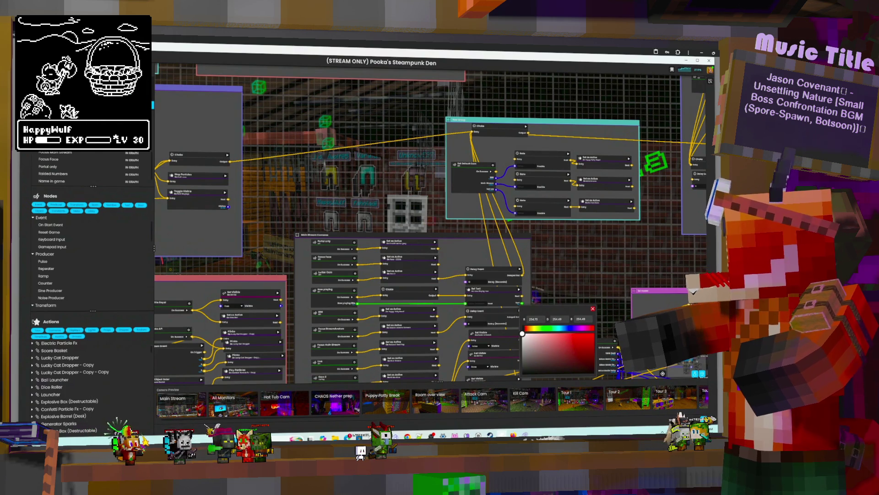
click(710, 81)
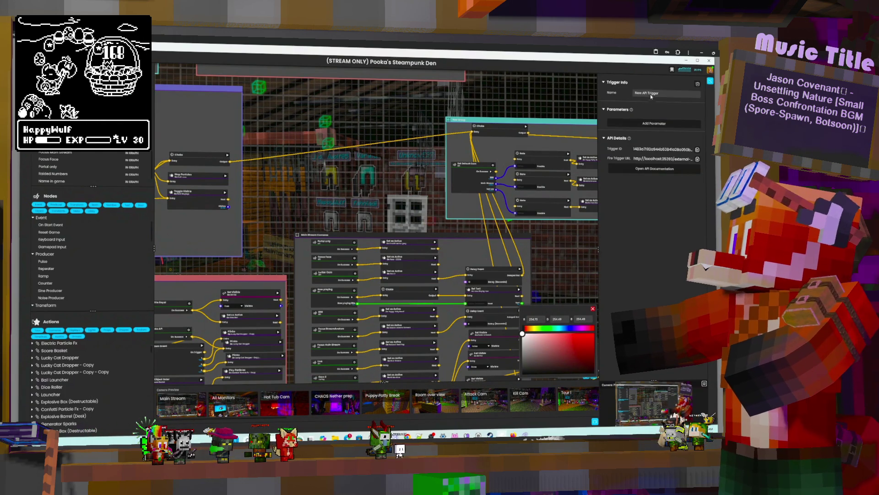
triple_click(665, 95)
text(Wal)
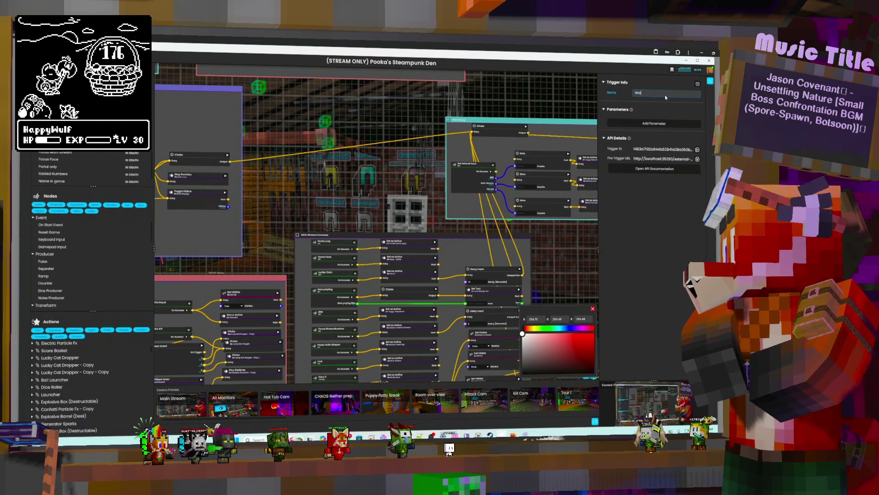
text(l of ponts)
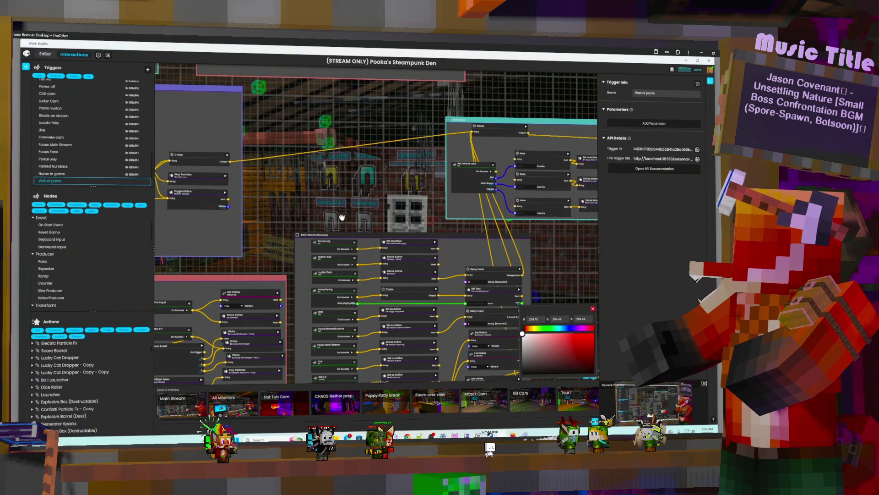
drag(341, 216, 333, 221)
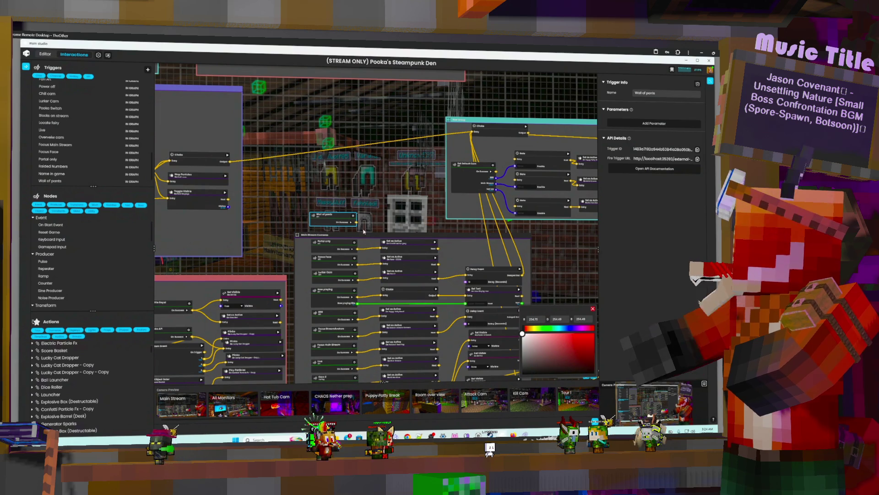
click(46, 54)
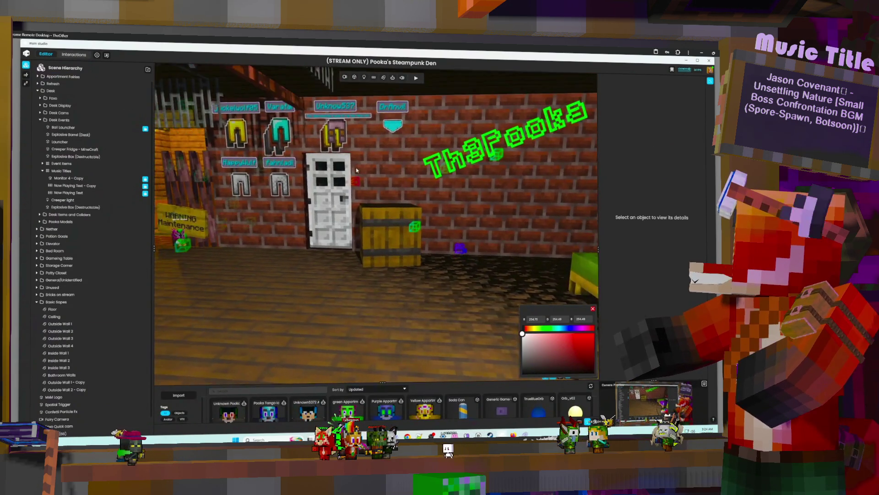
Orbit the 3D view in closer toward the pants wall.
drag(356, 170, 319, 151)
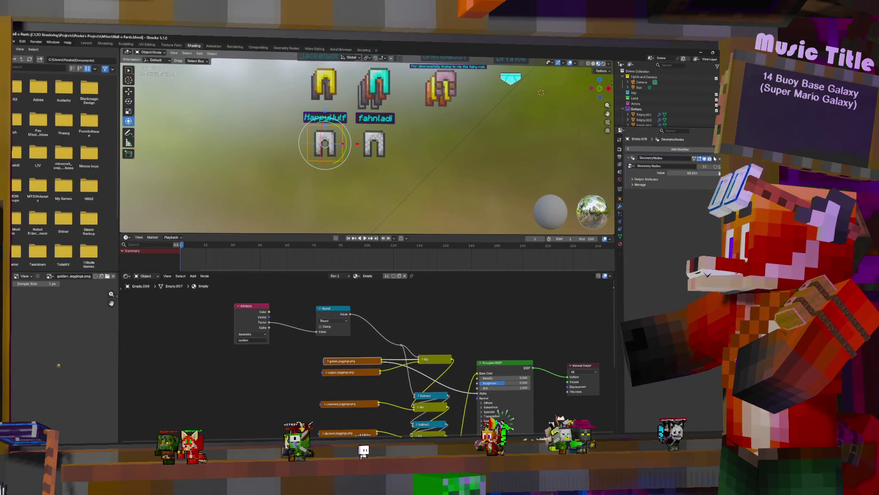
Remove the empty's geometry nodes modifier and make the pant's material a single-user copy.
key(ctrl+x)
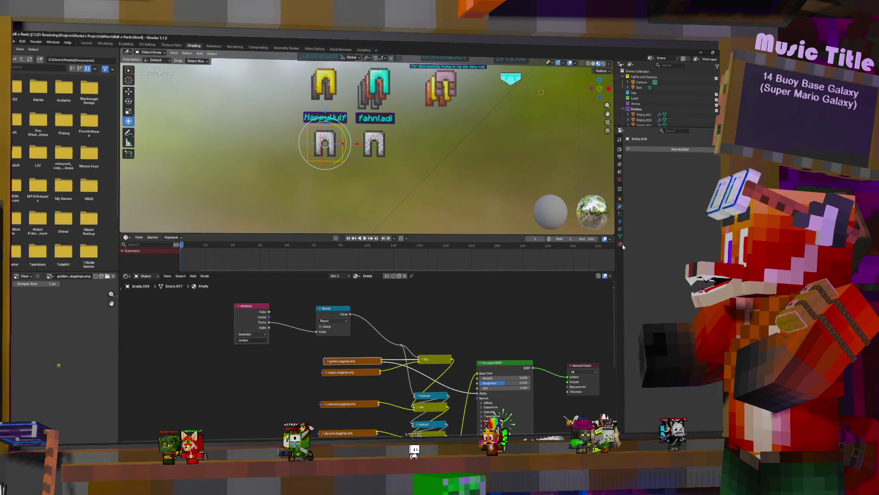
click(620, 244)
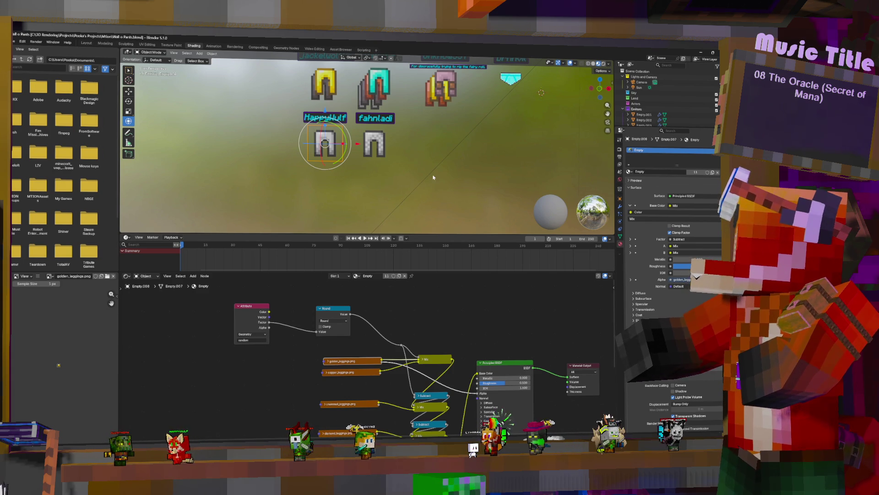
click(697, 173)
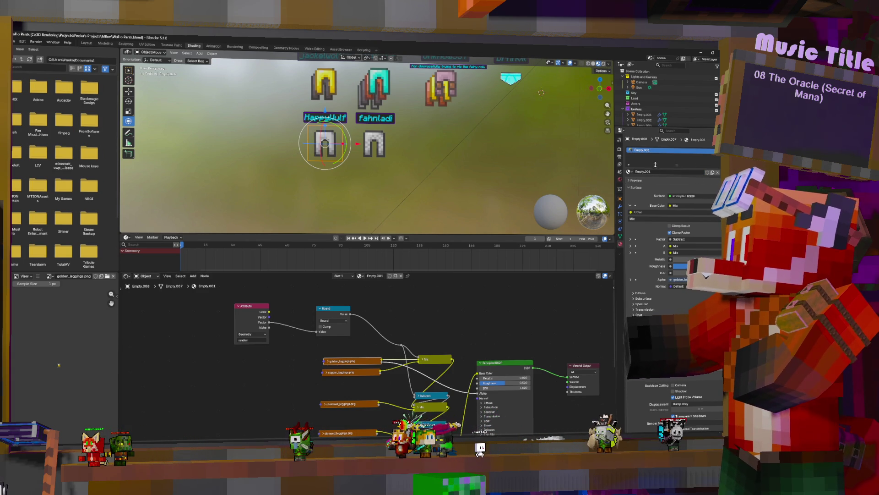
Insert a Mix Color node into Base Color, set to Multiply with green colour B.
middle_drag(482, 326, 425, 300)
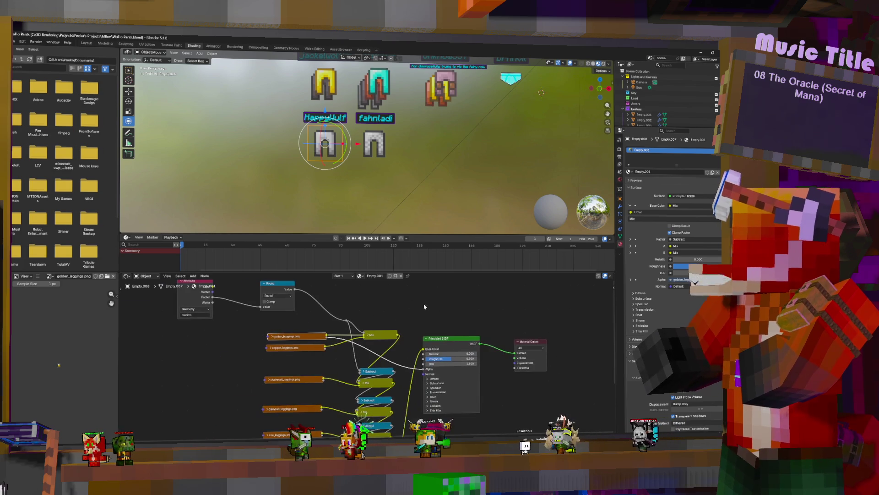
key(shift+a)
click(425, 299)
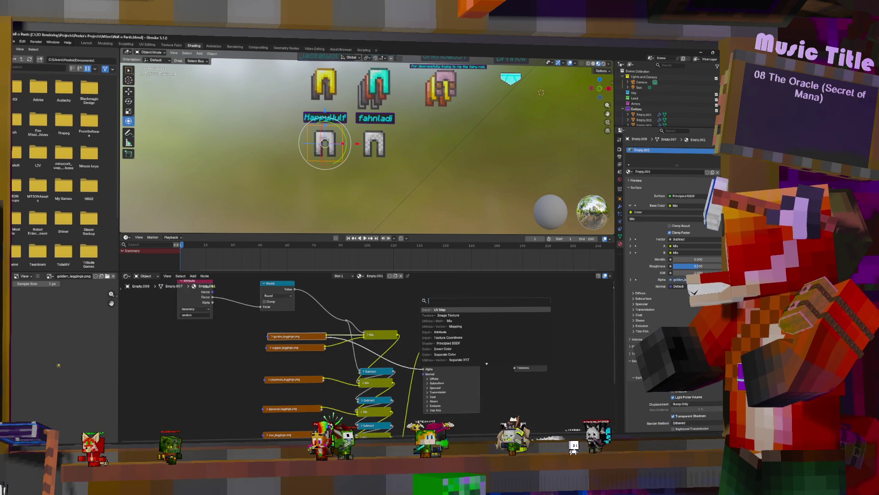
text(mix)
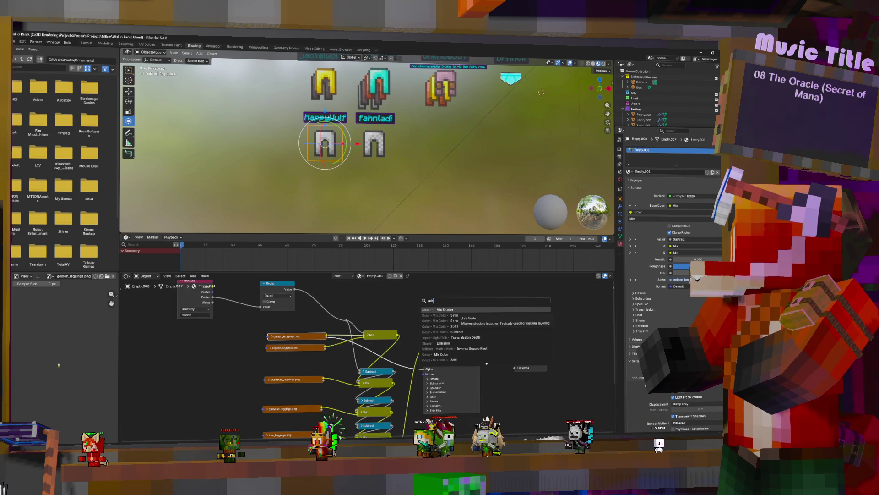
key(Down)
key(Down)
key(Down)
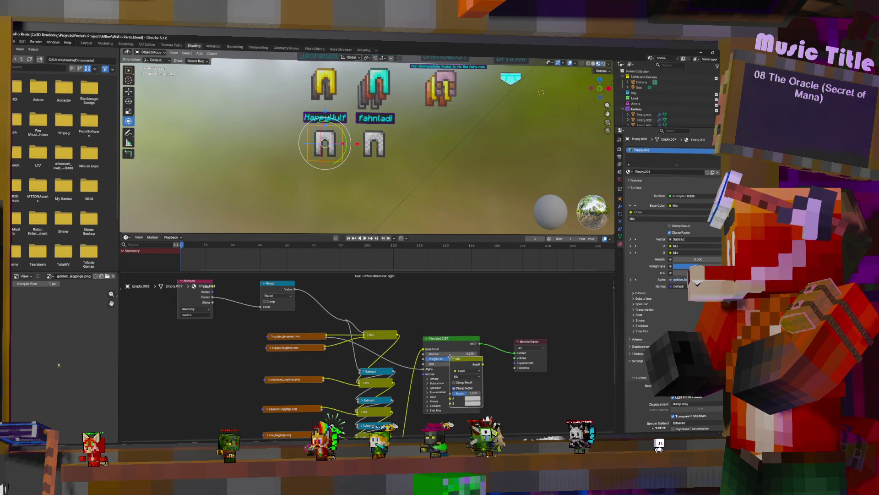
click(440, 354)
click(435, 341)
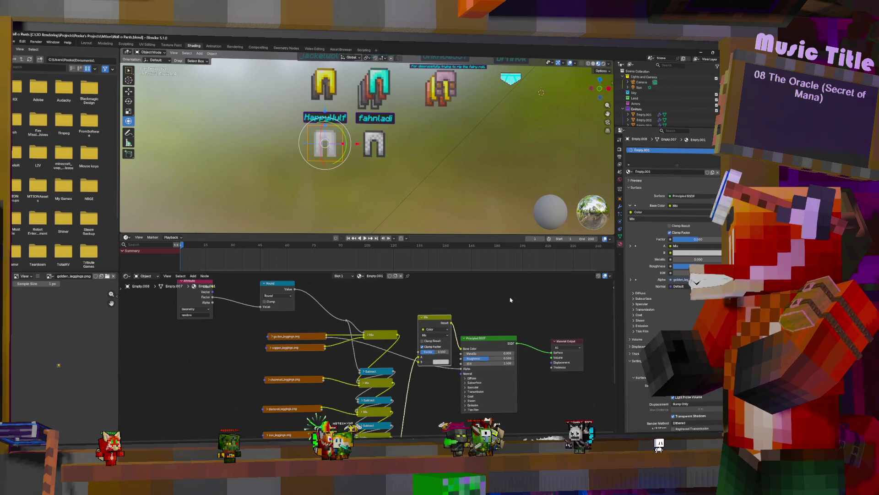
click(435, 335)
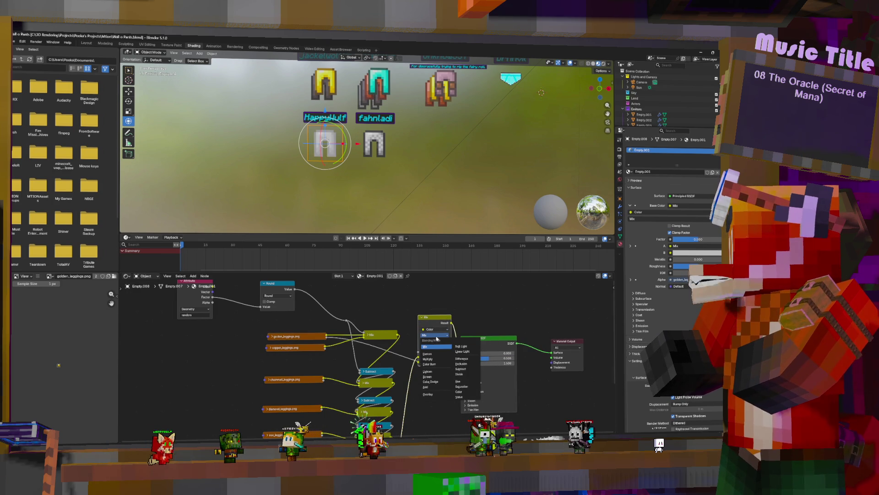
click(428, 359)
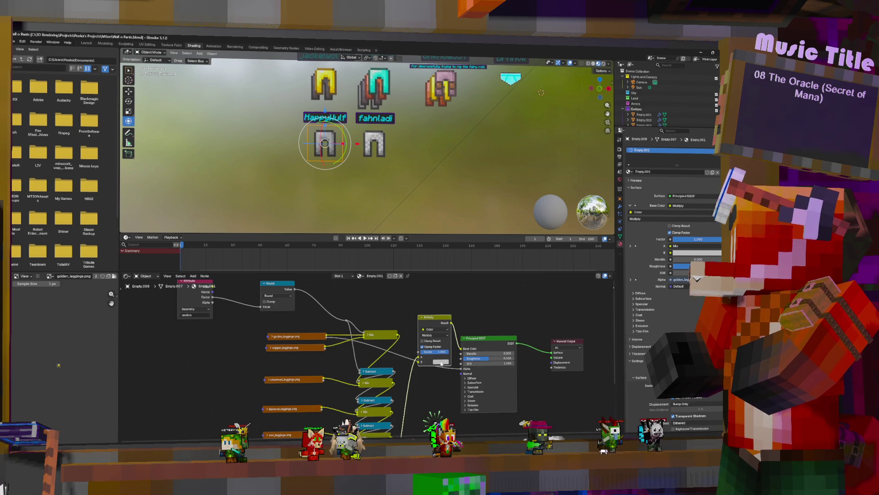
click(441, 363)
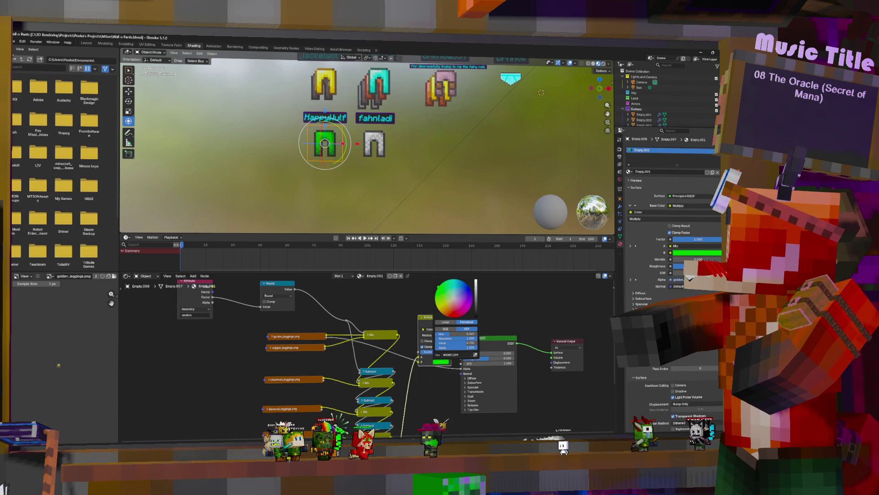
click(14, 41)
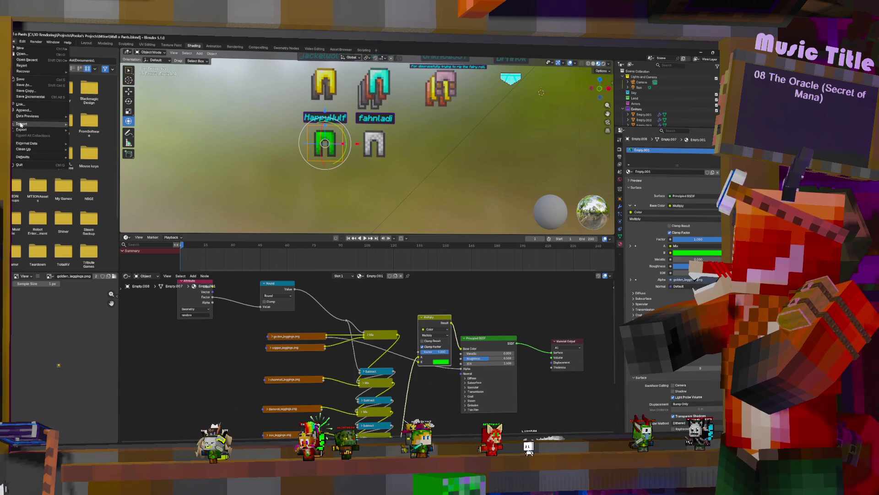
Open the Save As Image file browser with Shift+Alt+S.
mouse_move(23, 131)
mouse_move(36, 41)
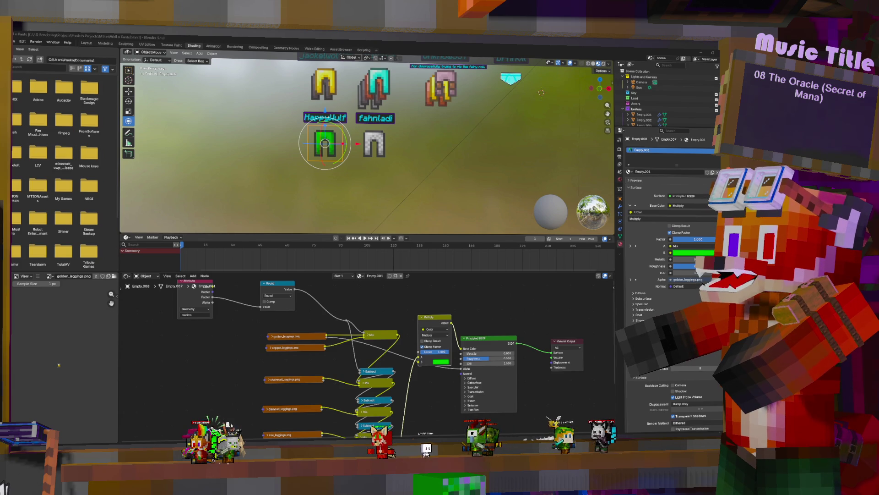
key(shift+alt+s)
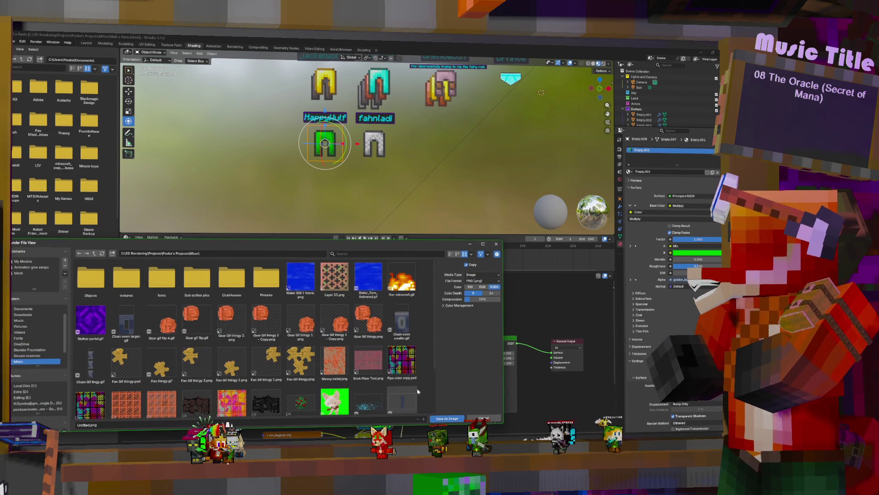
Overwrite Pants Wall.png in G:\Other computers\Streaming Computer\Stream resources\Images with the image.
click(39, 409)
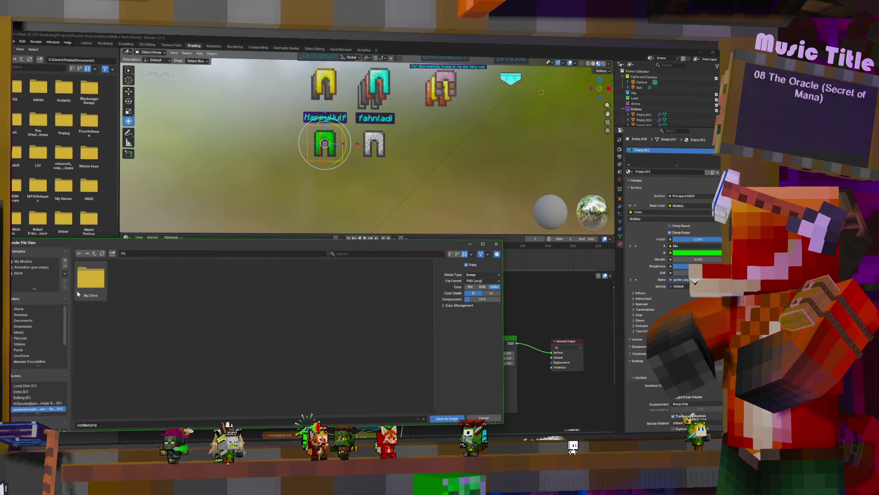
click(37, 403)
double_click(127, 277)
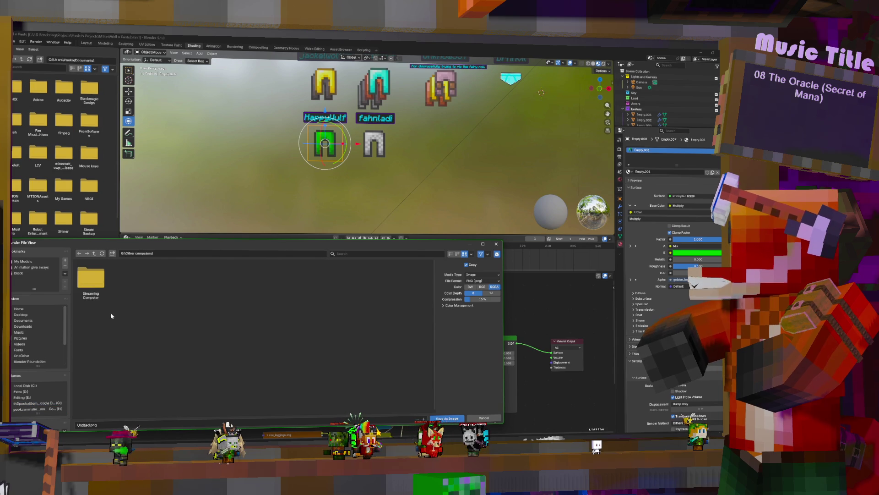
double_click(89, 276)
double_click(127, 277)
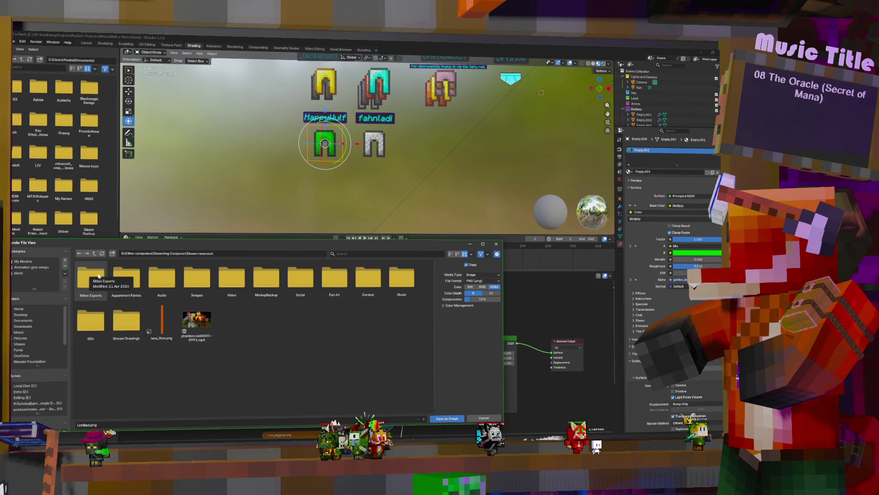
double_click(201, 278)
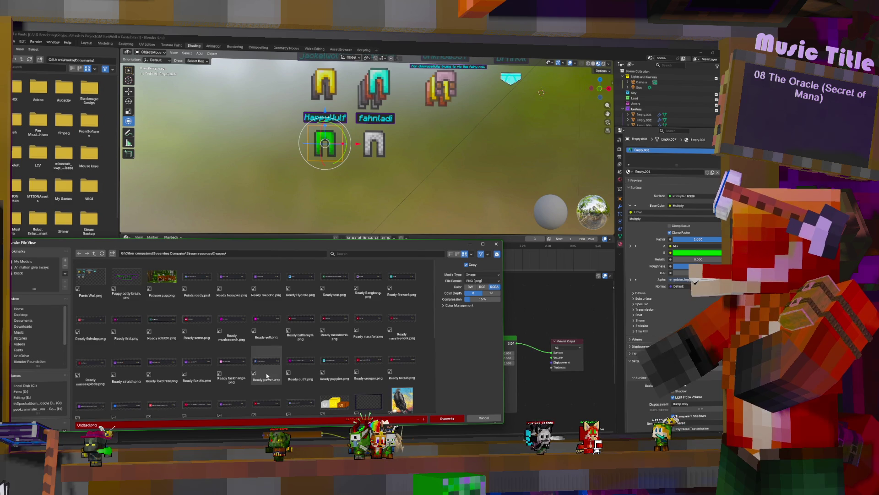
click(91, 276)
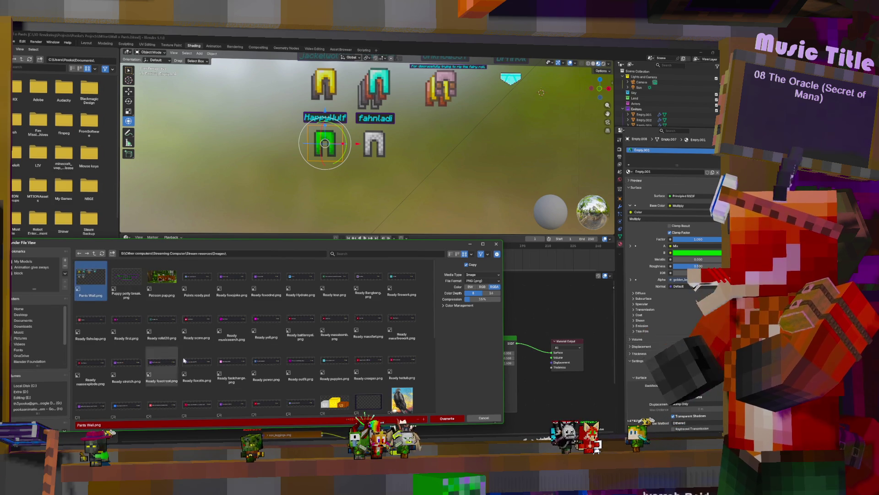
click(448, 418)
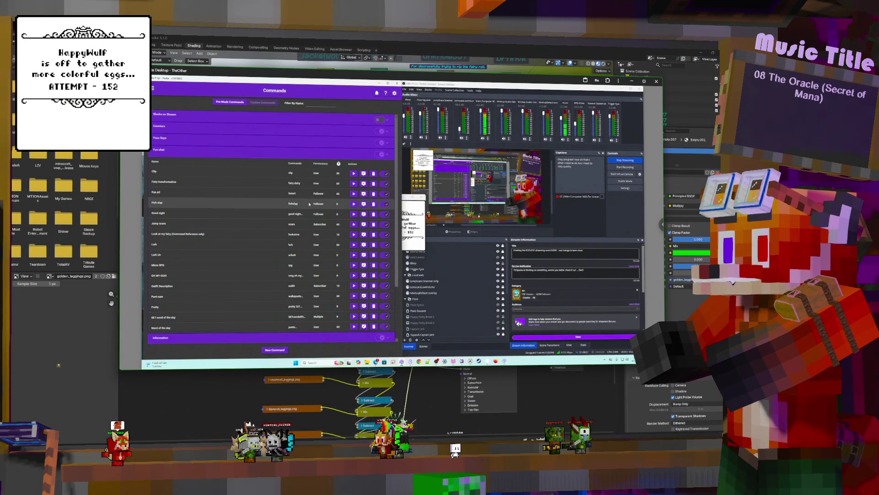
Open the Fairy transformation command and expand its Group and 0% outcome.
click(354, 214)
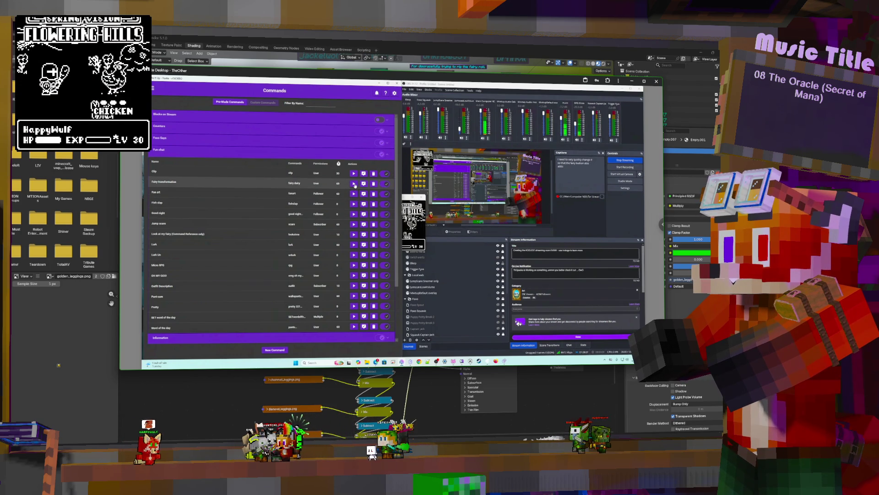
click(364, 184)
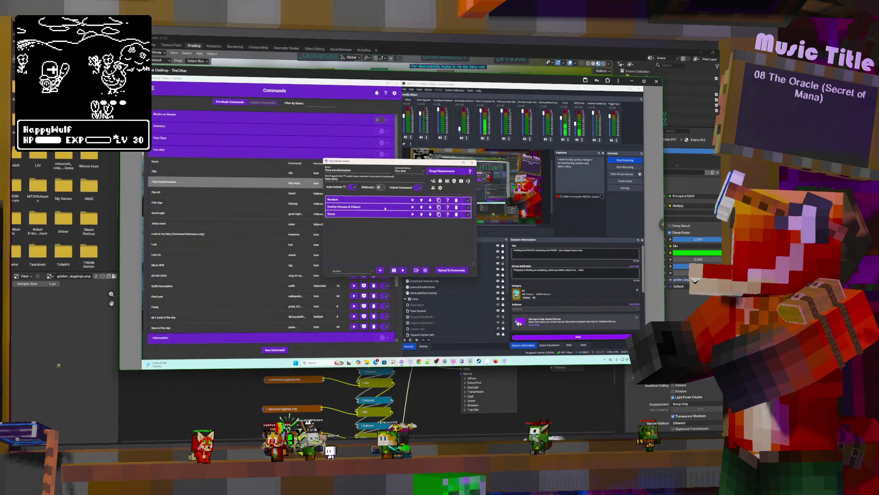
click(388, 213)
scroll(420, 218, down, 2)
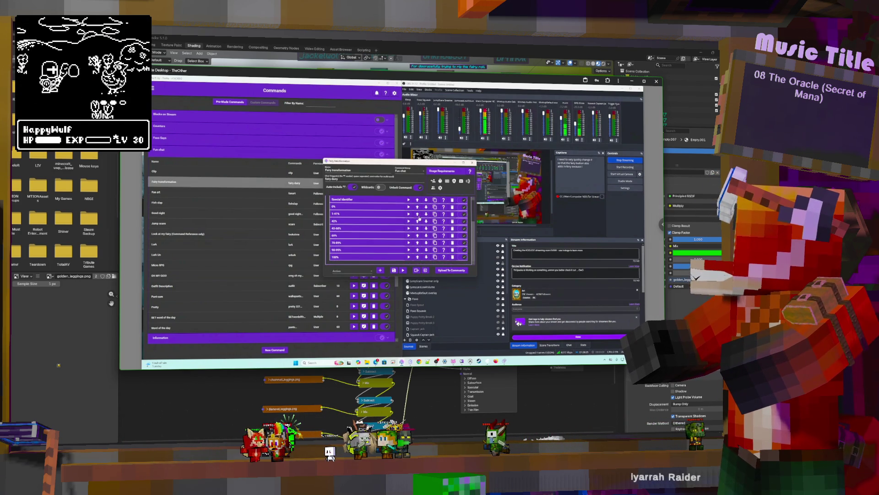
click(398, 209)
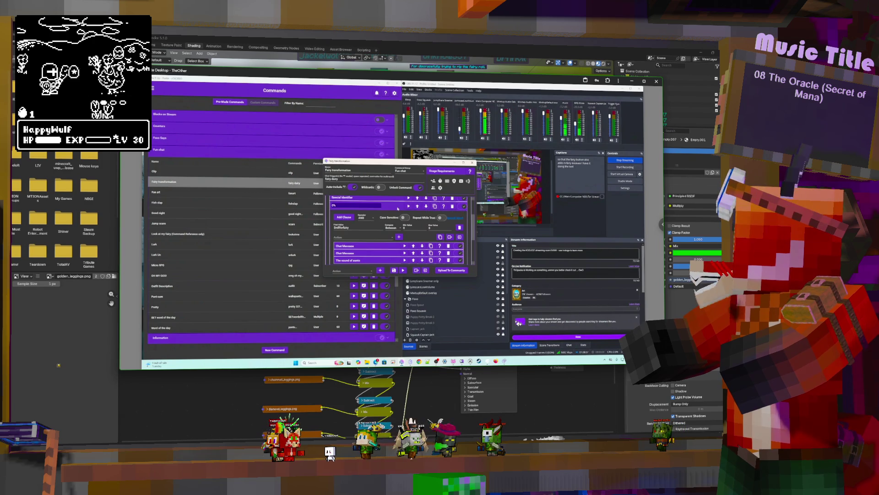
scroll(432, 225, down, 1)
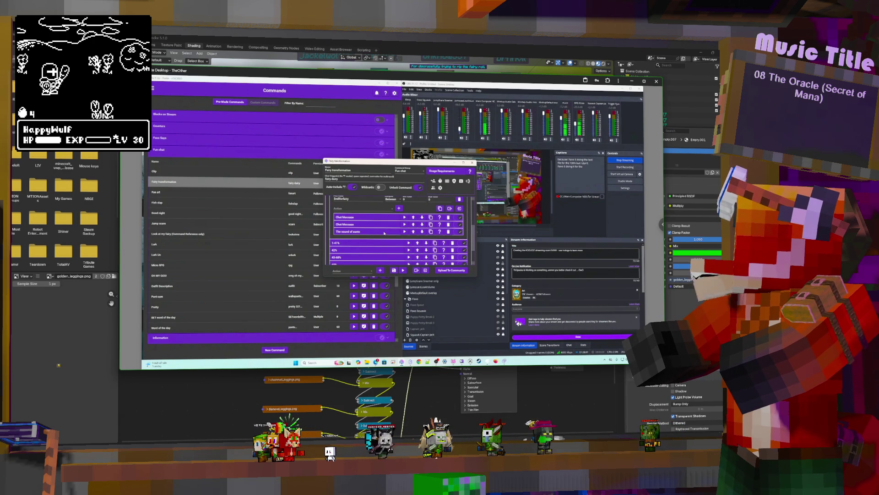
scroll(383, 233, down, 1)
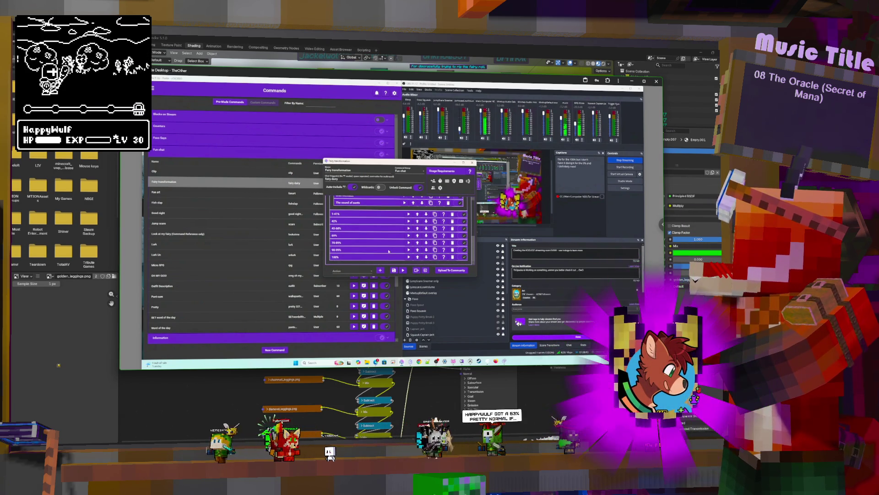
scroll(389, 251, up, 2)
Add a File (Read & Write) action to the 0% outcome.
click(362, 237)
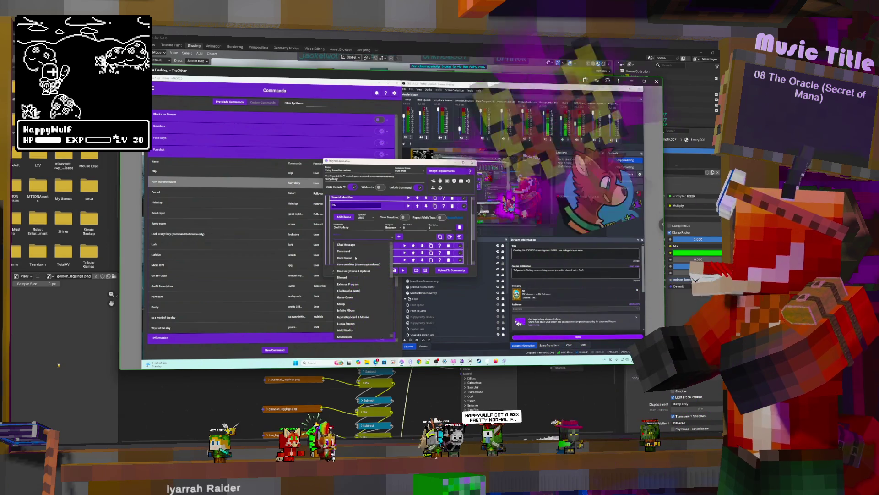
scroll(356, 258, down, 2)
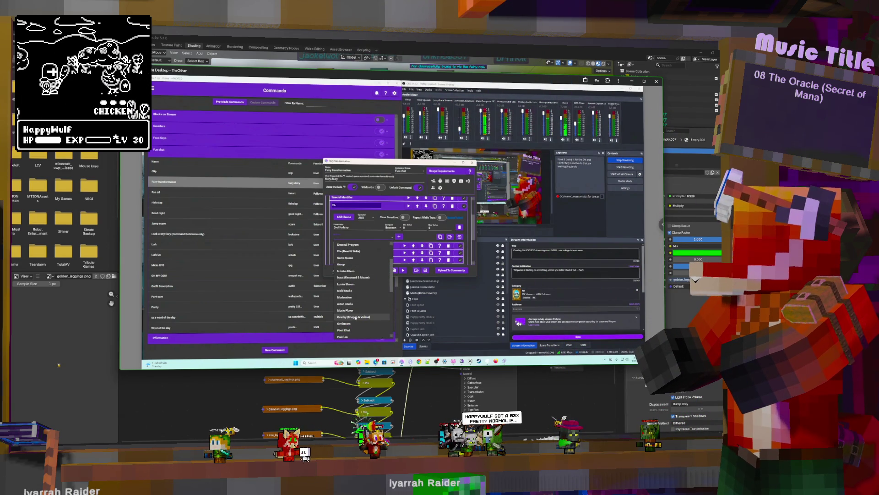
click(348, 251)
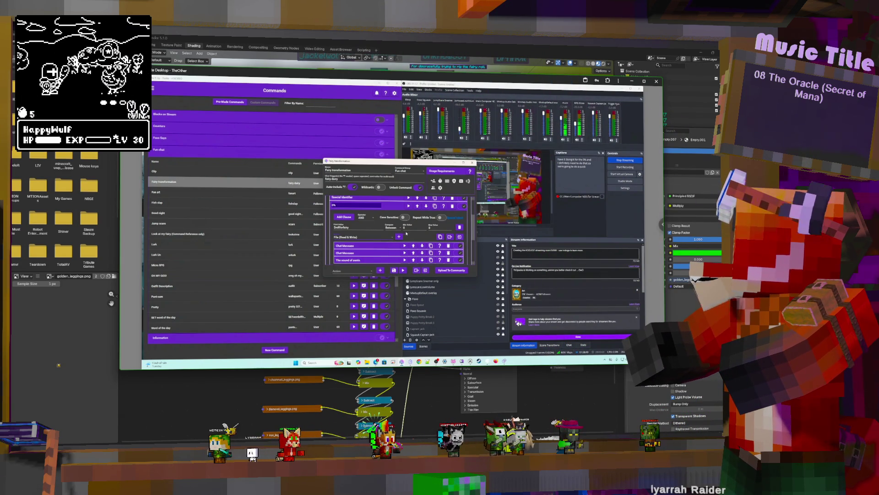
click(399, 237)
scroll(411, 239, down, 1)
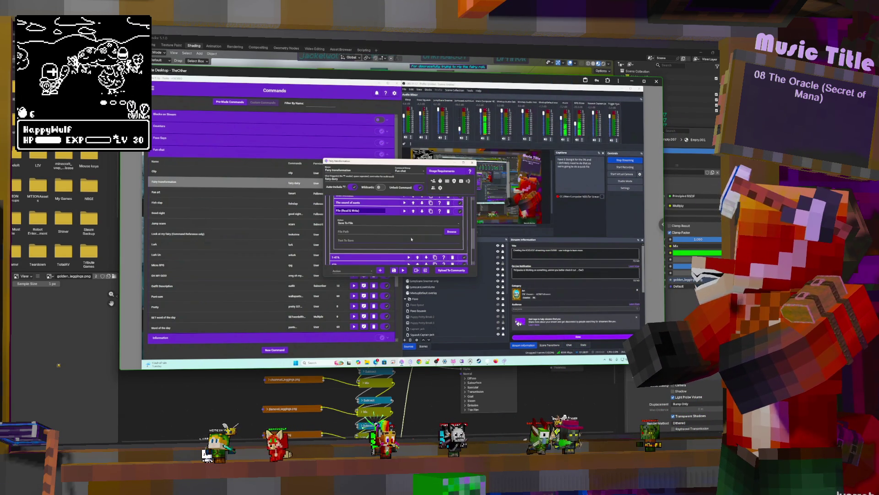
Target Winner Proof.txt with the file action and switch it to Append To File.
click(451, 232)
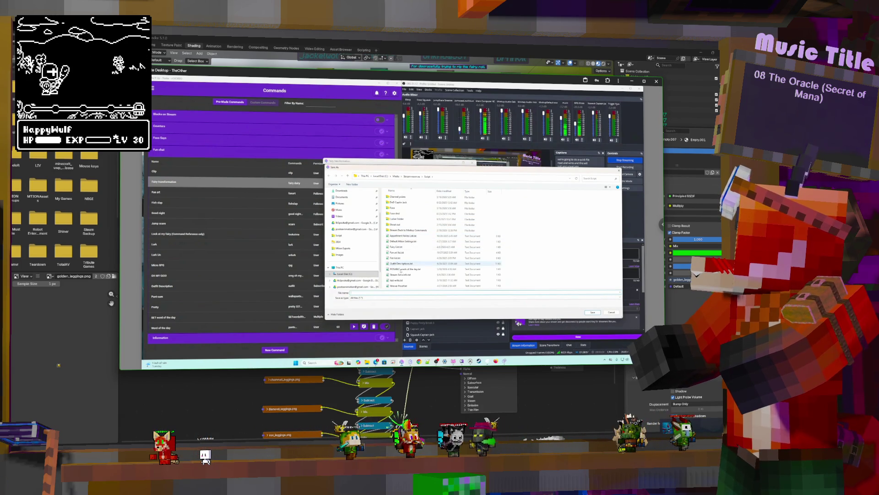
double_click(400, 285)
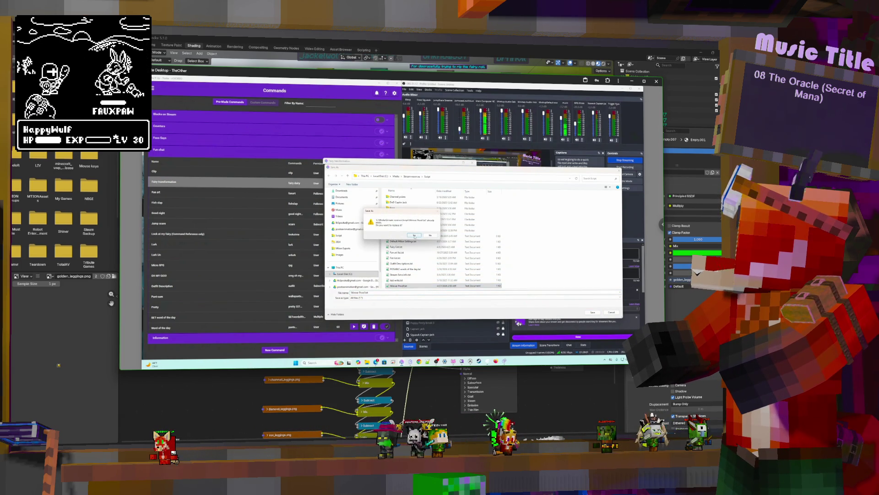
click(415, 236)
click(414, 223)
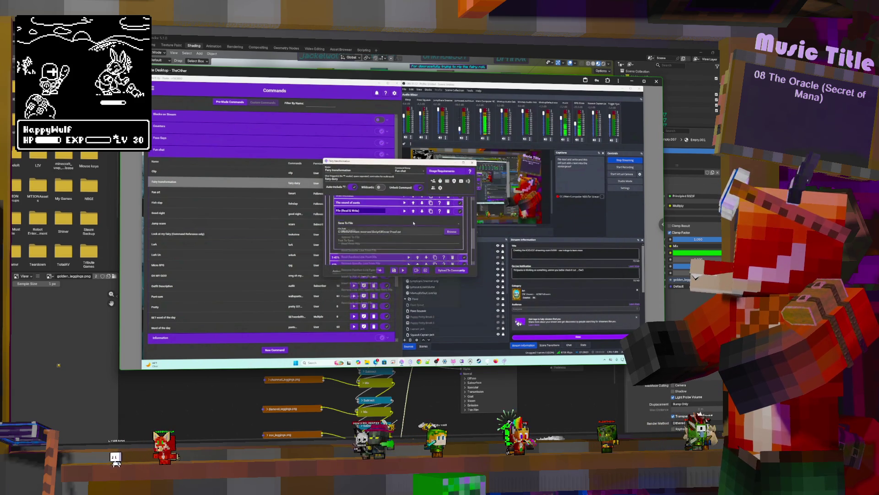
click(383, 237)
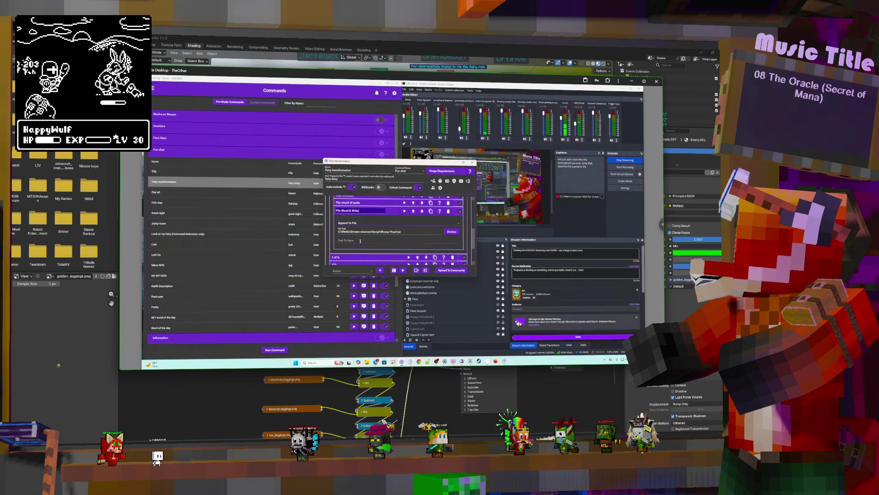
Expand the File (Read & Write) action settings, briefly checking the Special Identifier action.
scroll(473, 263, down, 3)
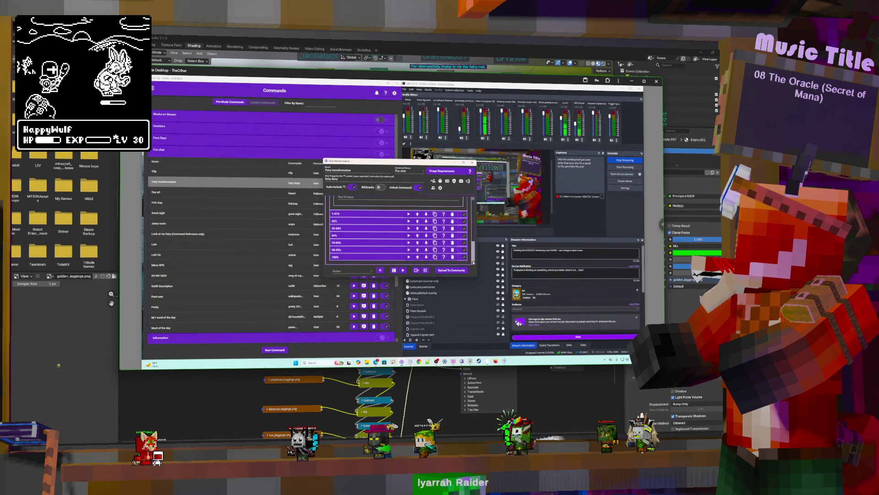
scroll(394, 251, down, 5)
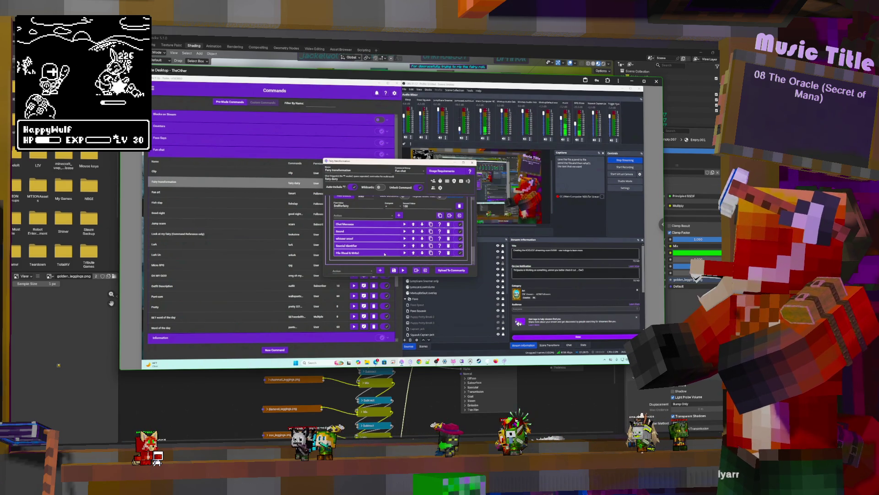
click(385, 253)
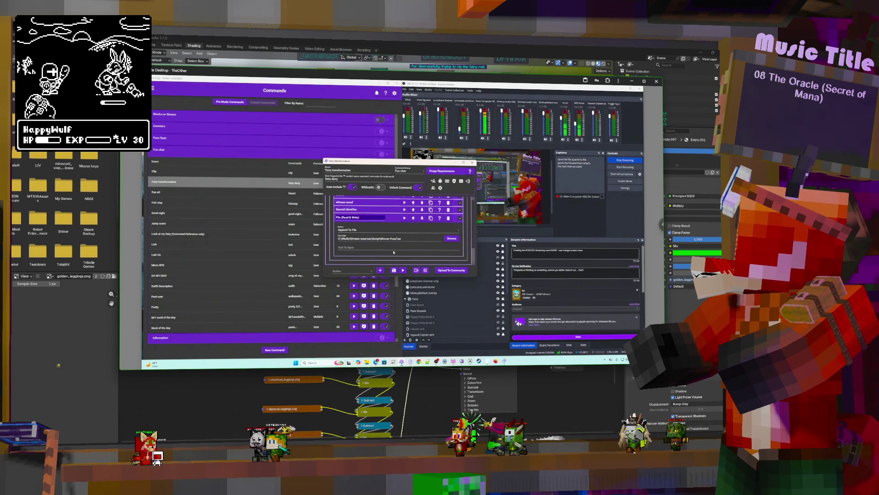
scroll(394, 252, up, 1)
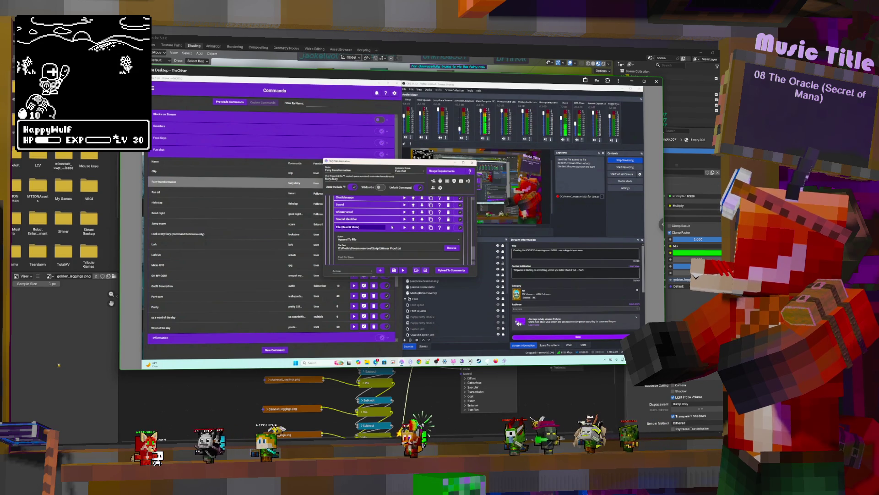
scroll(391, 228, up, 3)
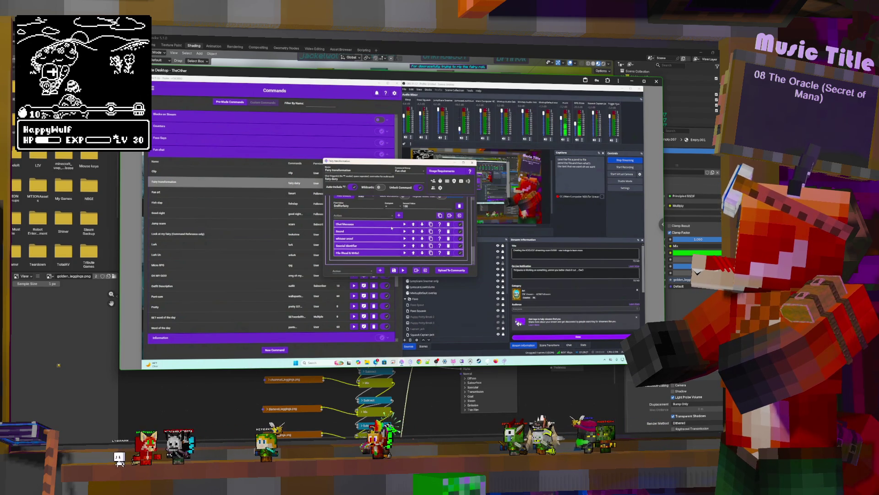
click(382, 246)
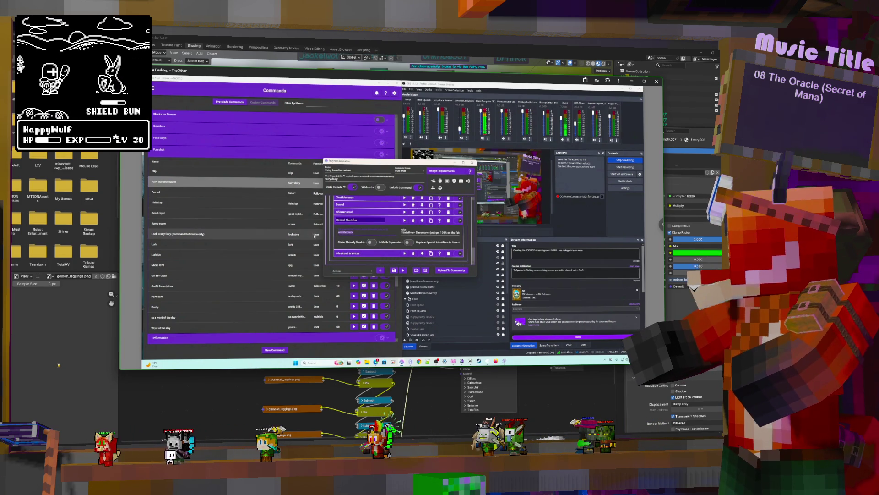
click(386, 221)
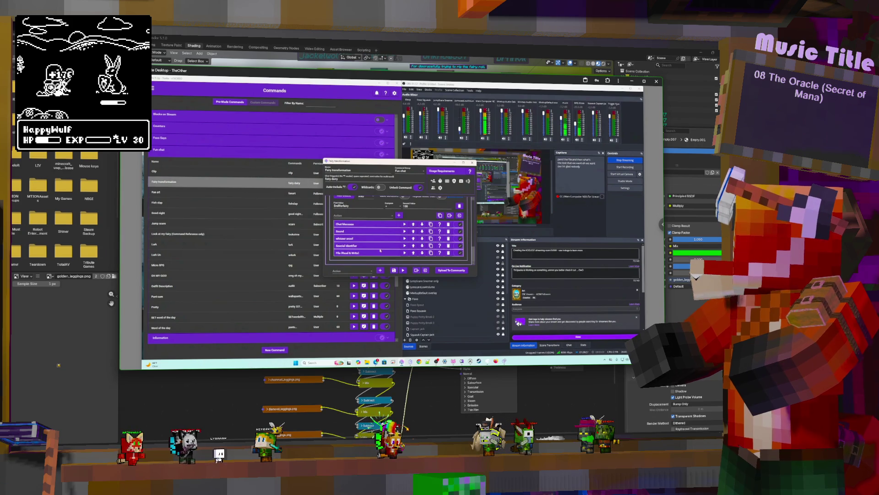
click(383, 254)
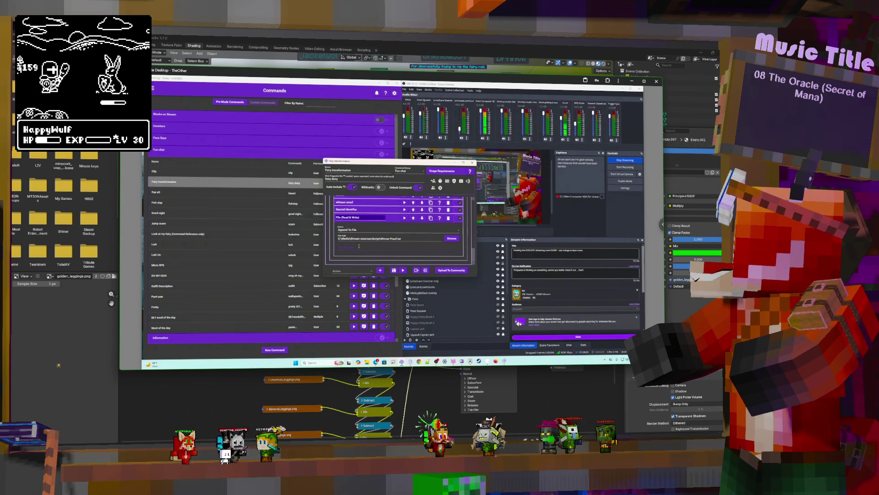
Enter $writetoproof as the file action's Text To Save, removing the stray bracket.
text($writerproof)
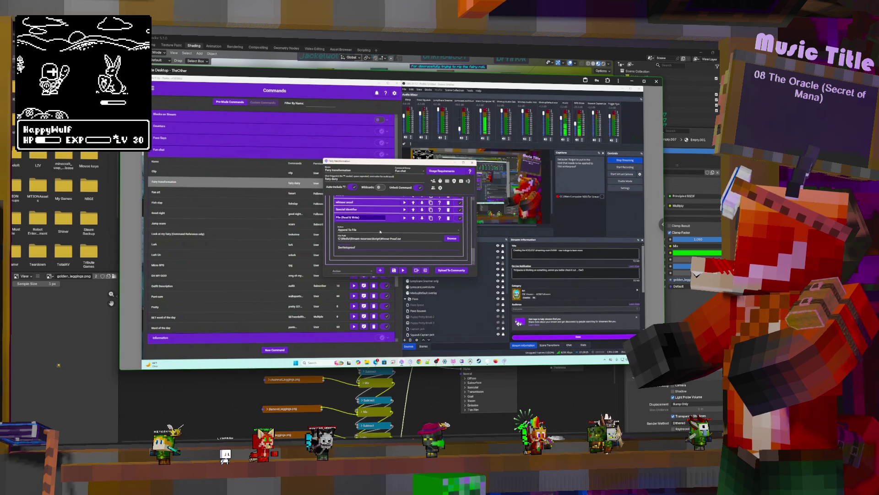
scroll(392, 219, down, 10)
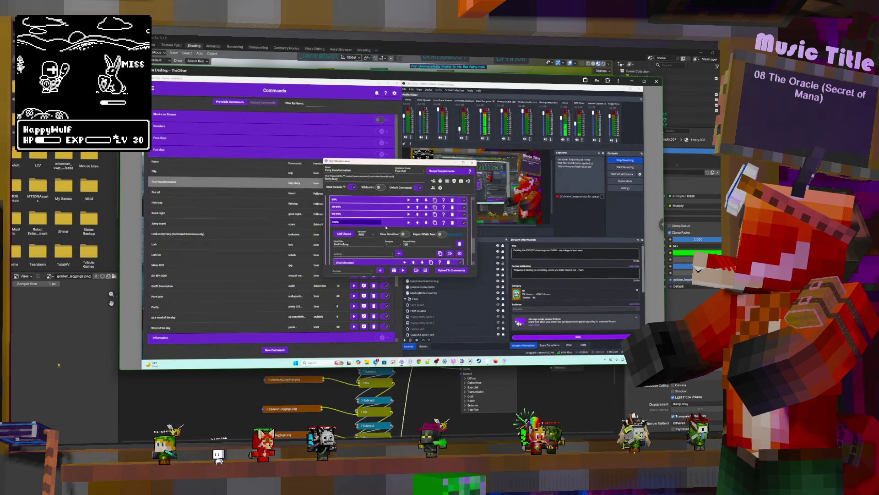
scroll(391, 251, up, 5)
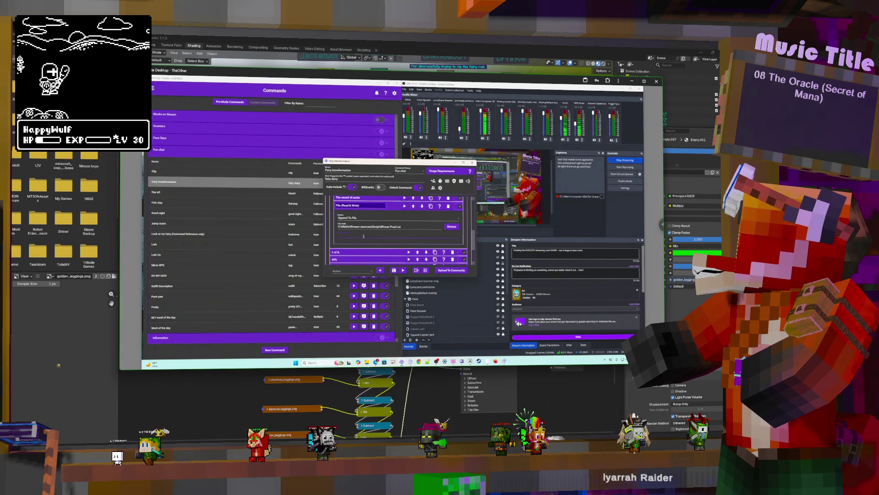
text(writetoproof)
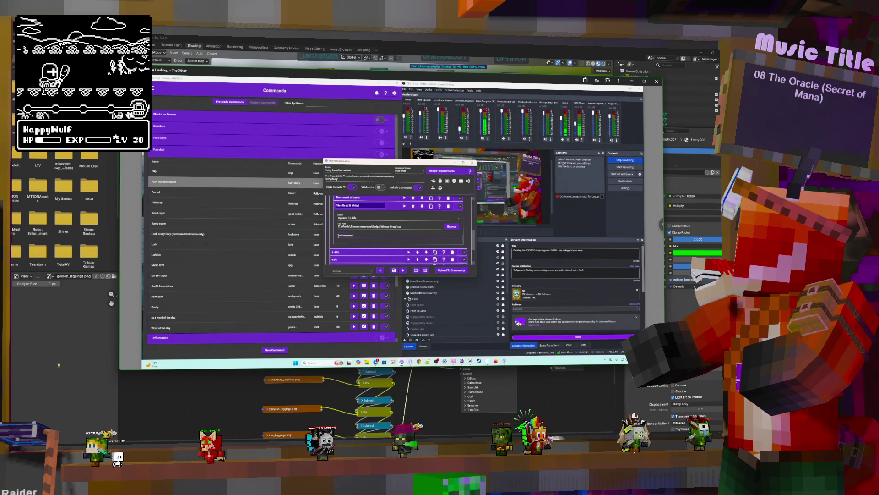
text(())
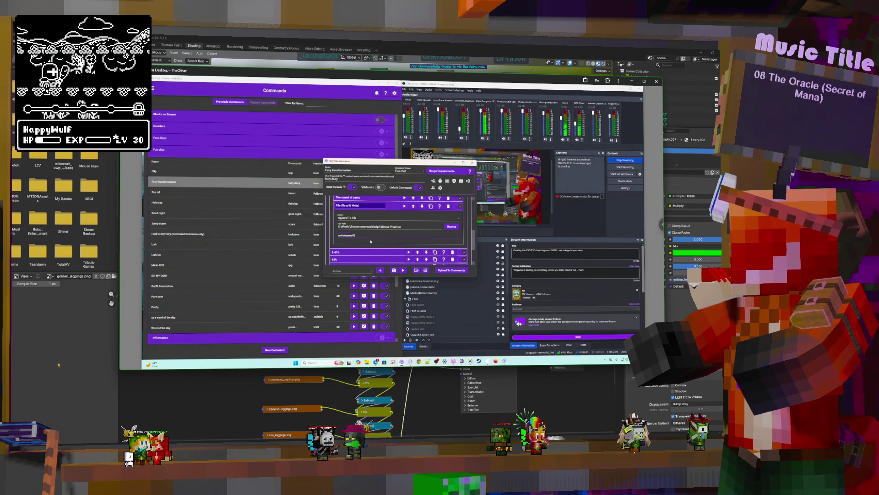
key(BackSpace)
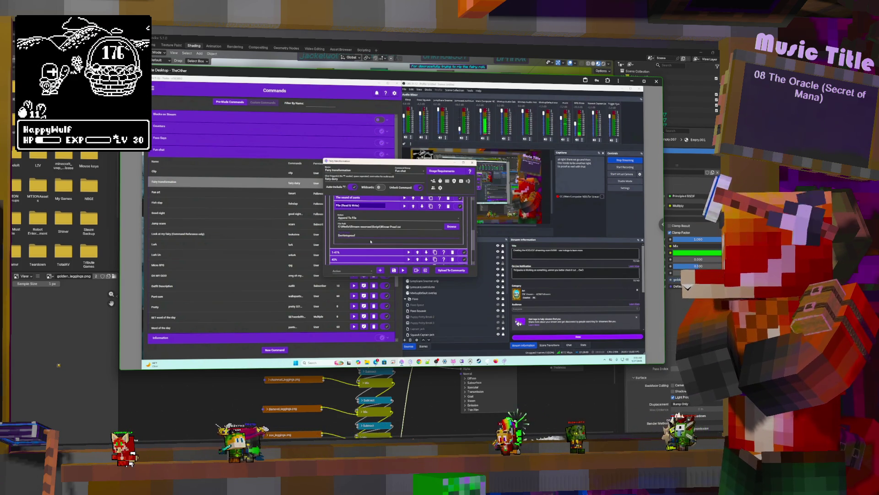
Collapse the file action and expand the 100% outcome's actions.
click(367, 205)
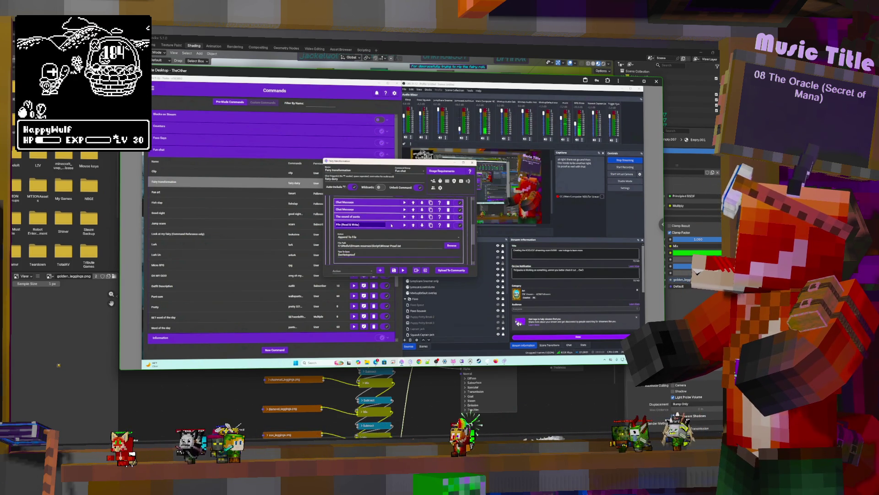
scroll(378, 222, up, 1)
scroll(367, 257, down, 1)
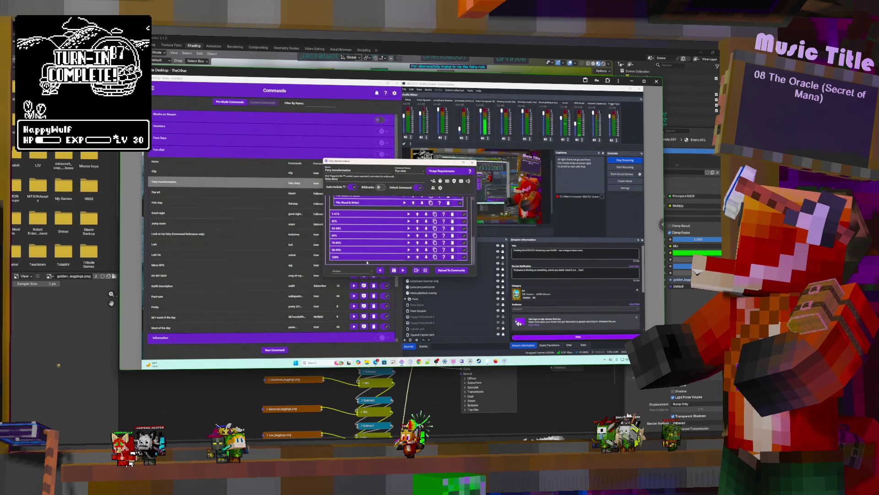
click(370, 257)
scroll(387, 211, down, 1)
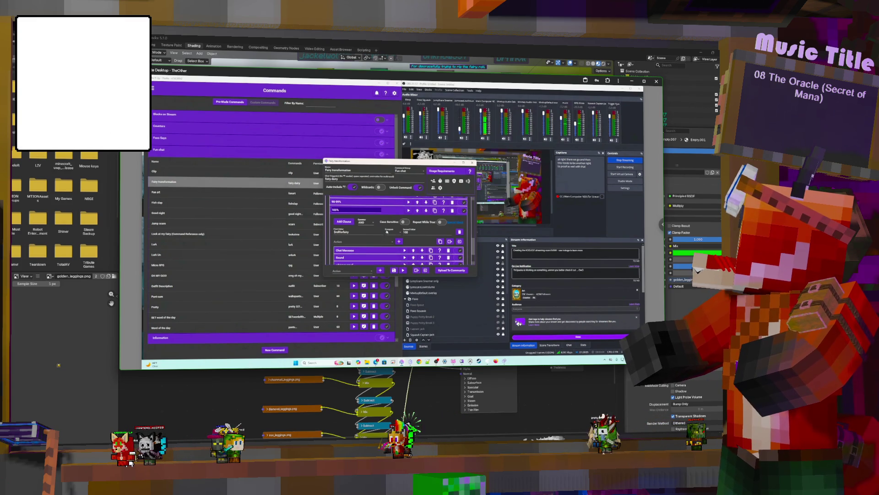
Scroll through the 100% outcome to find its Special Identifier action.
scroll(413, 235, down, 2)
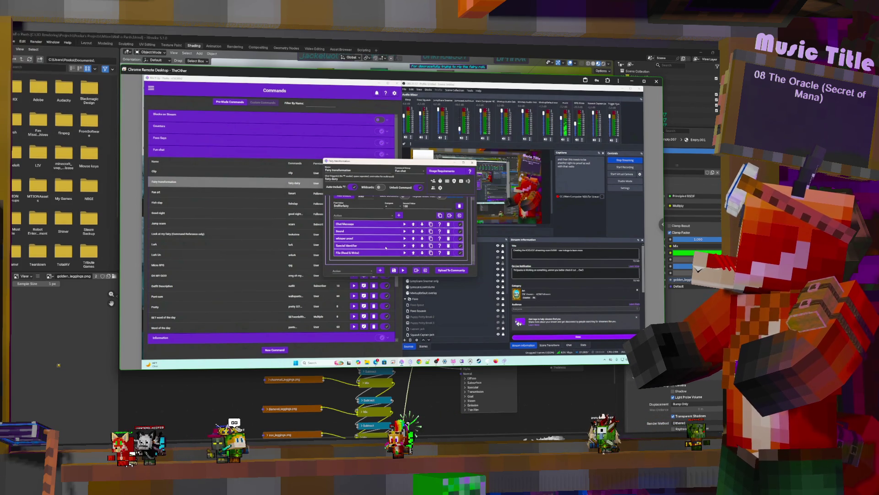
scroll(413, 235, down, 1)
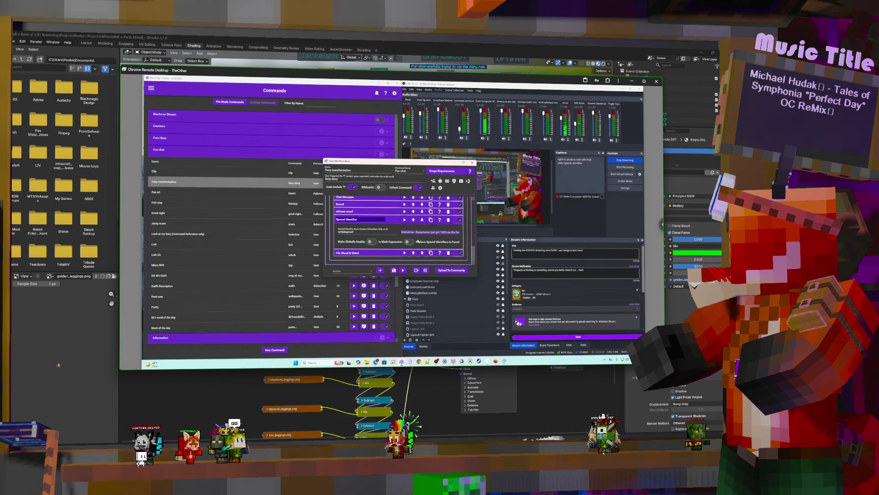
scroll(411, 214, up, 2)
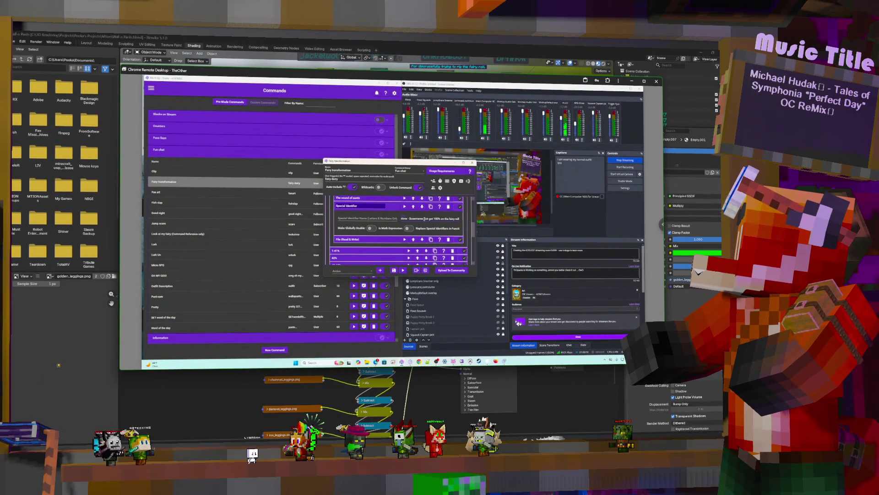
Select the 100% roll message, then expand the File (Read & Write) and Special Identifier actions.
drag(430, 218, 468, 222)
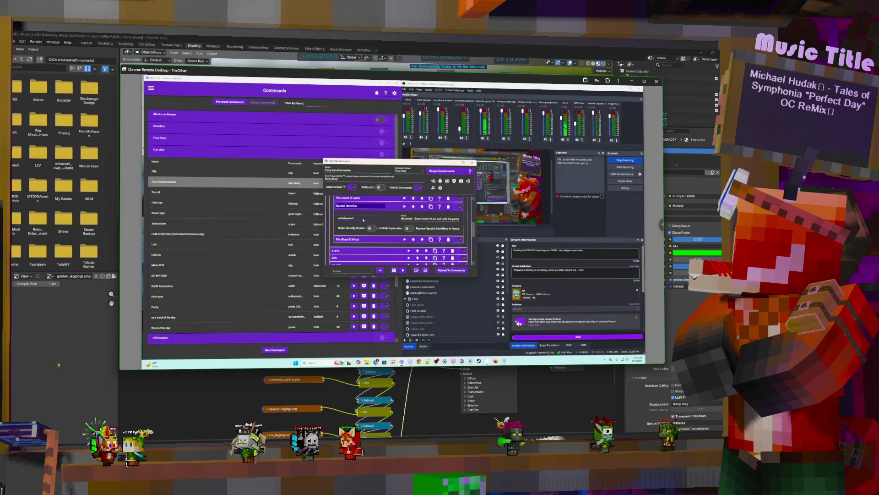
click(366, 240)
scroll(376, 229, down, 1)
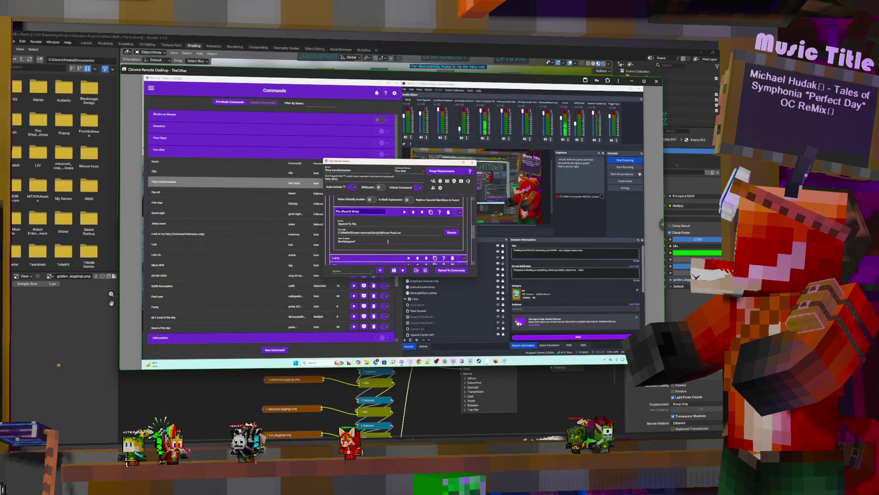
click(389, 211)
click(394, 206)
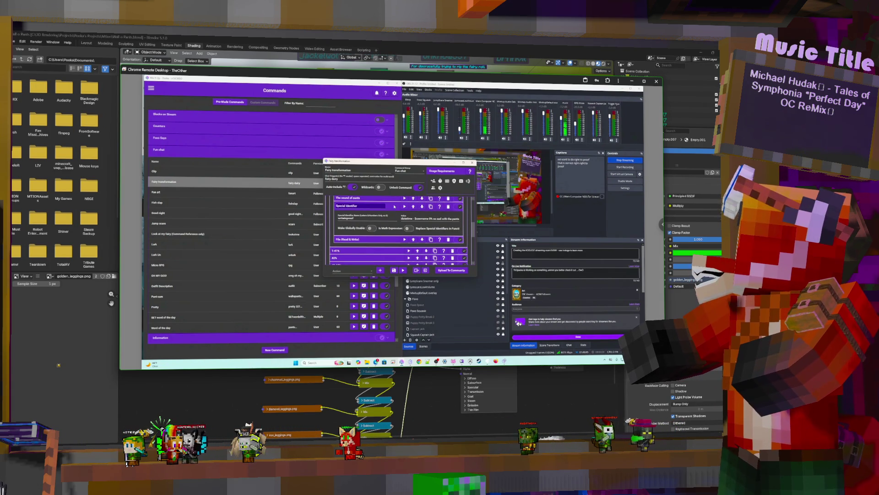
scroll(394, 206, down, 5)
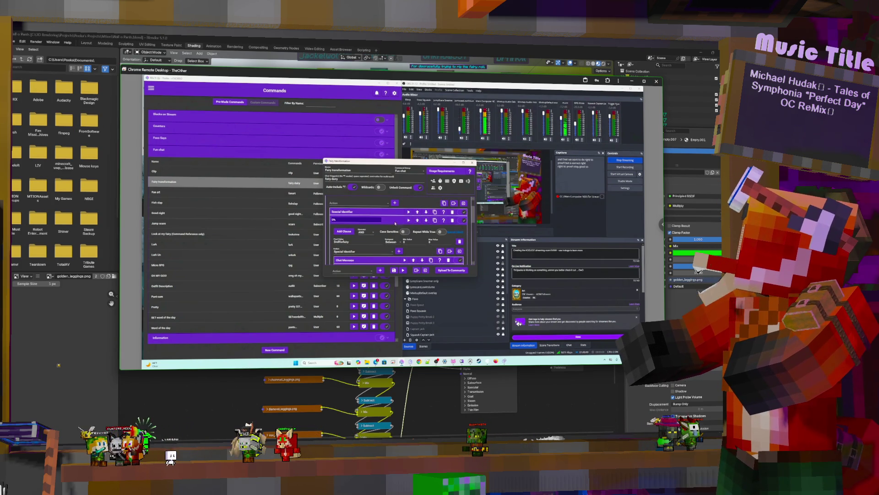
Collapse the 0% outcome and save the Fairy transformation command.
click(392, 220)
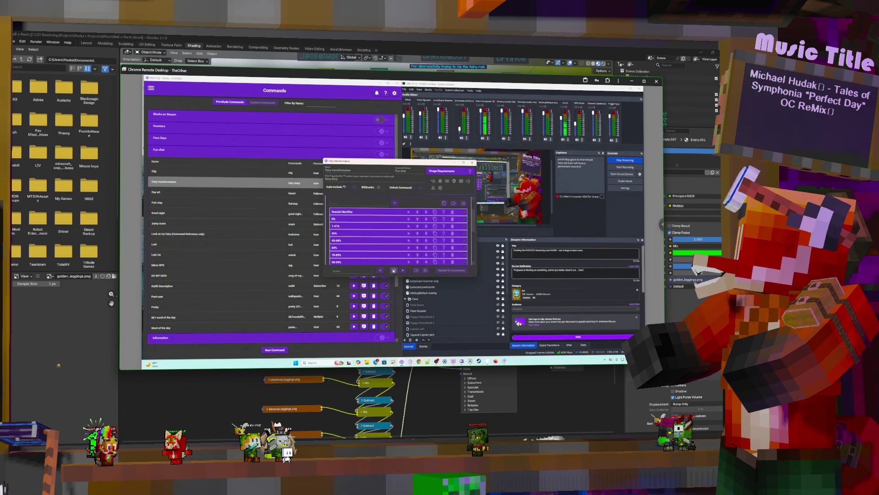
click(394, 271)
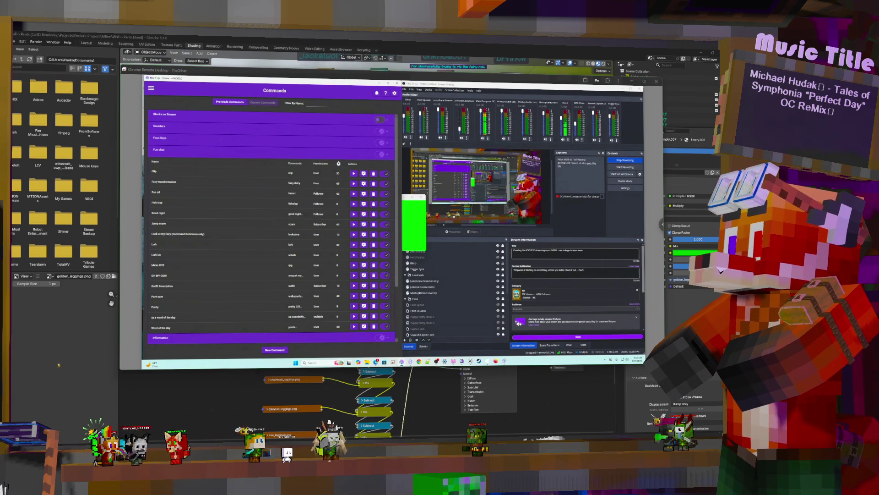